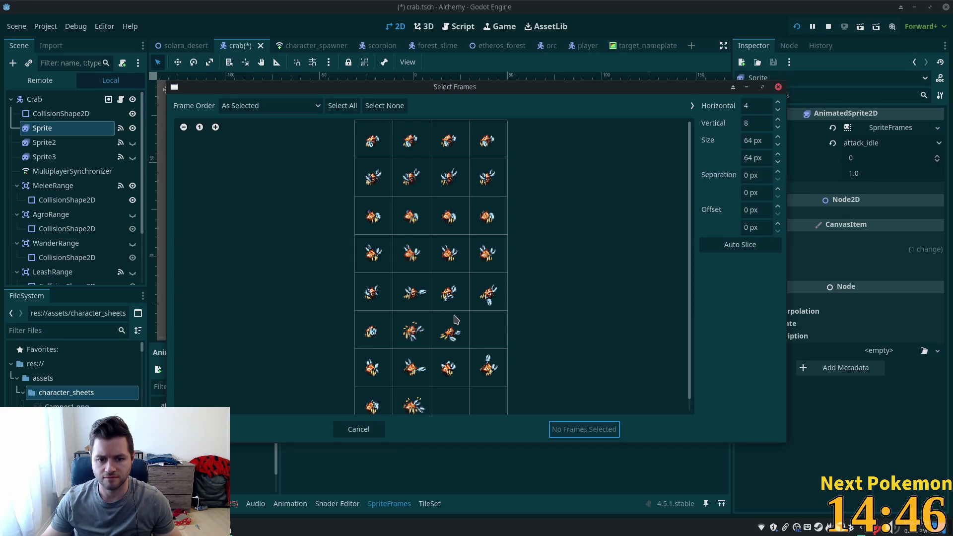
Step: Add the first crab frames of rows five and six to attack_idle at 1.0 FPS
{"action": "scroll", "coordinate": [467, 327], "scroll_direction": "down", "scroll_amount": 1}
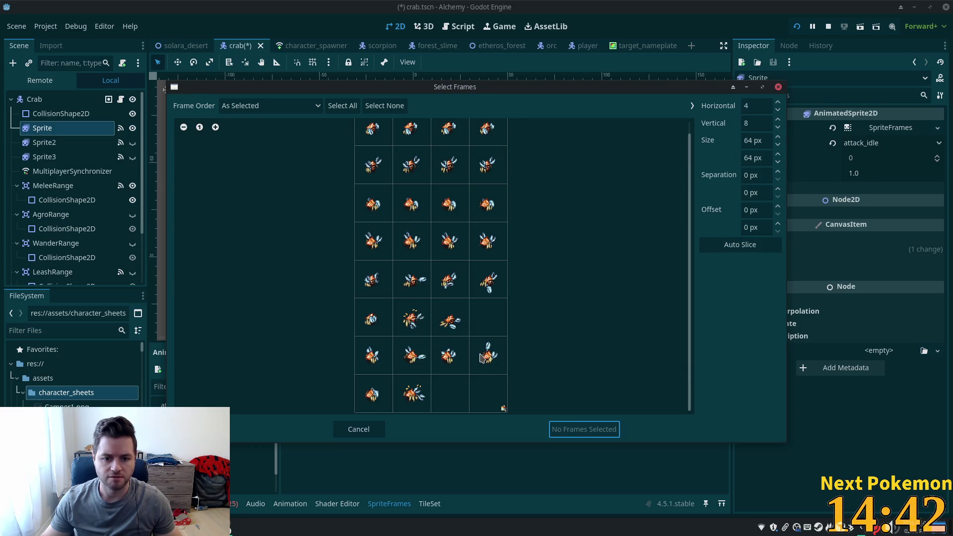
{"action": "left_click", "coordinate": [376, 285]}
{"action": "left_click", "coordinate": [374, 316]}
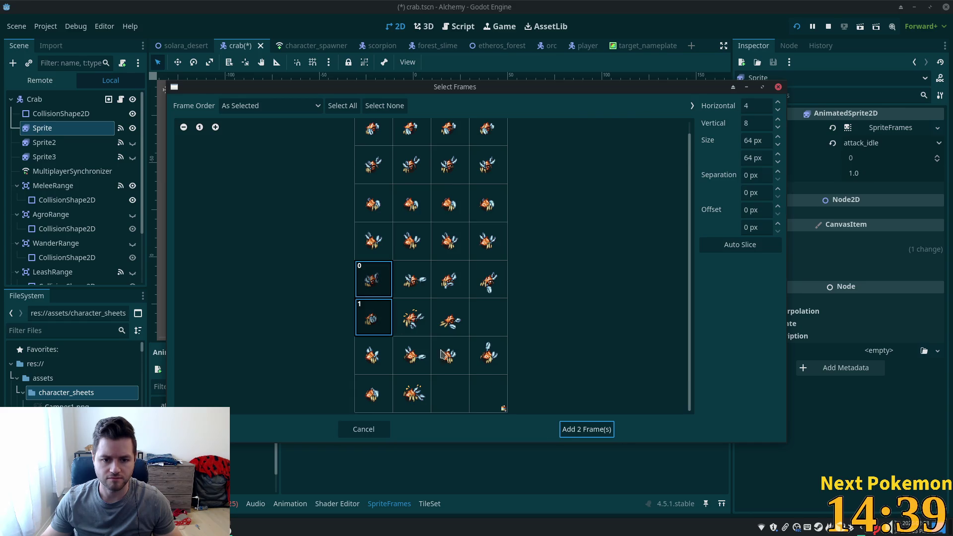
{"action": "left_click", "coordinate": [568, 429]}
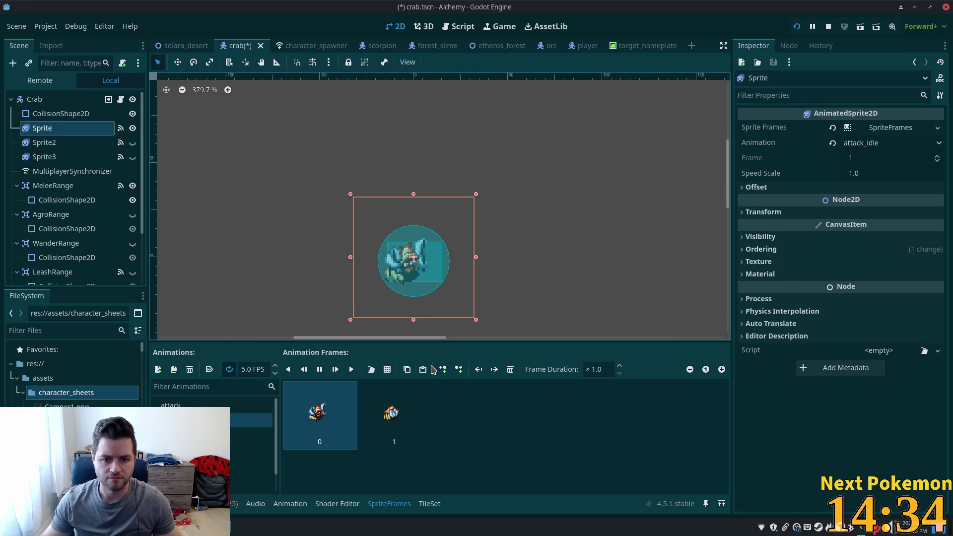
{"action": "left_click", "coordinate": [275, 374]}
{"action": "left_click", "coordinate": [275, 373]}
{"action": "left_click", "coordinate": [274, 373]}
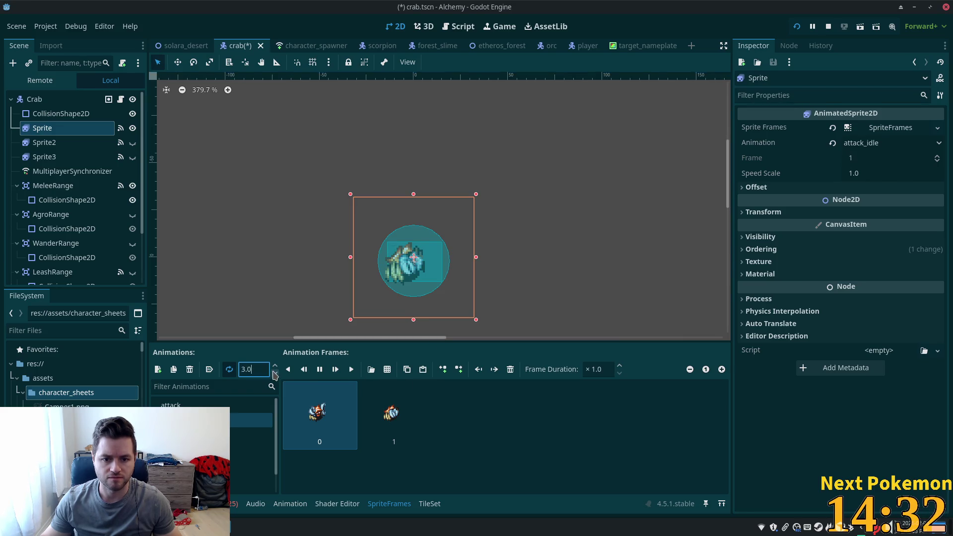
{"action": "left_click", "coordinate": [275, 373]}
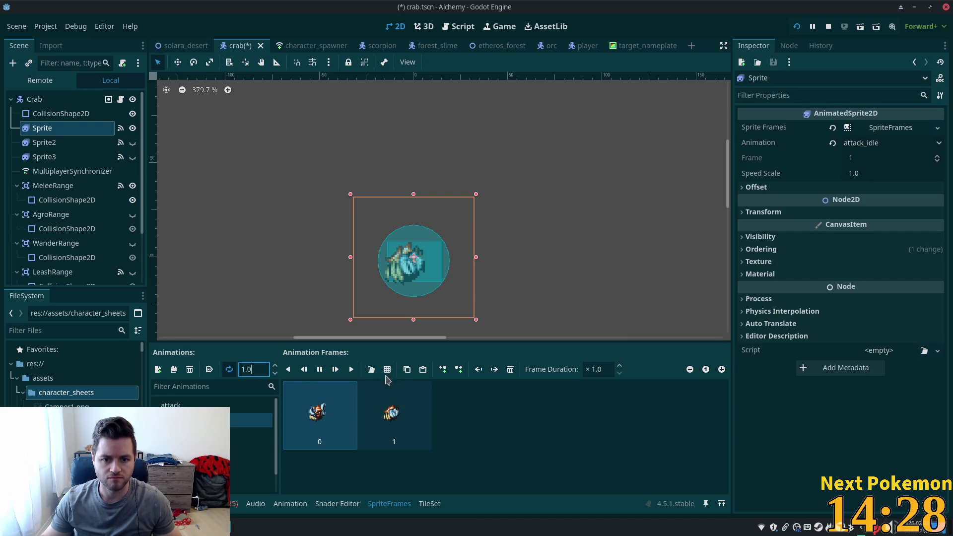
{"action": "left_click", "coordinate": [171, 405]}
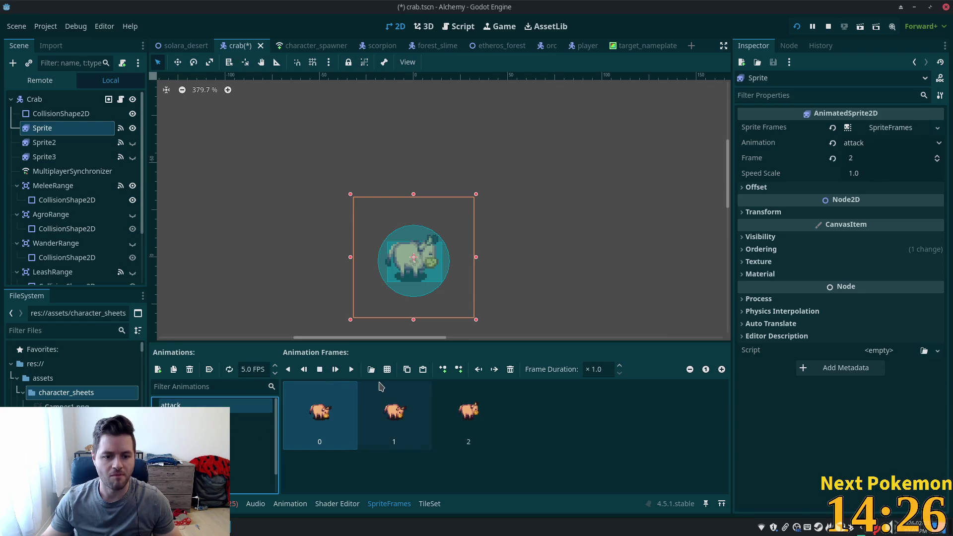
Step: Replace the attack animation's pig frames with the four fifth-row crab frames
{"action": "left_click", "coordinate": [511, 369]}
{"action": "left_click", "coordinate": [510, 369]}
{"action": "left_click", "coordinate": [510, 369]}
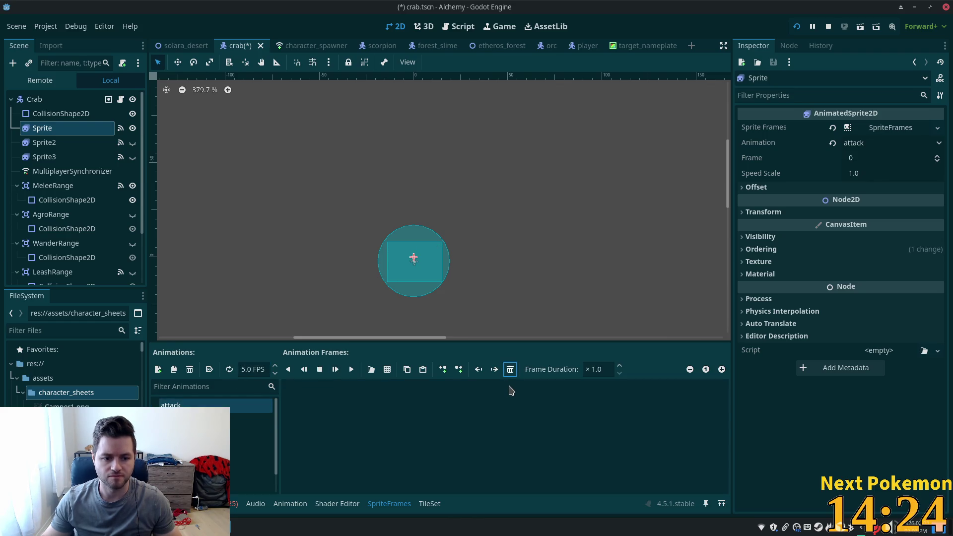
{"action": "left_click", "coordinate": [387, 369]}
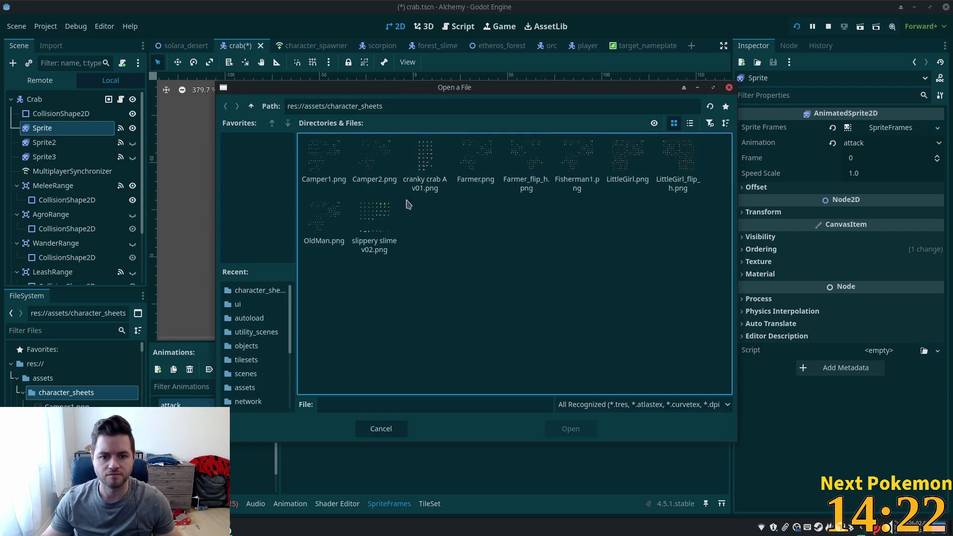
{"action": "double_click", "coordinate": [426, 180]}
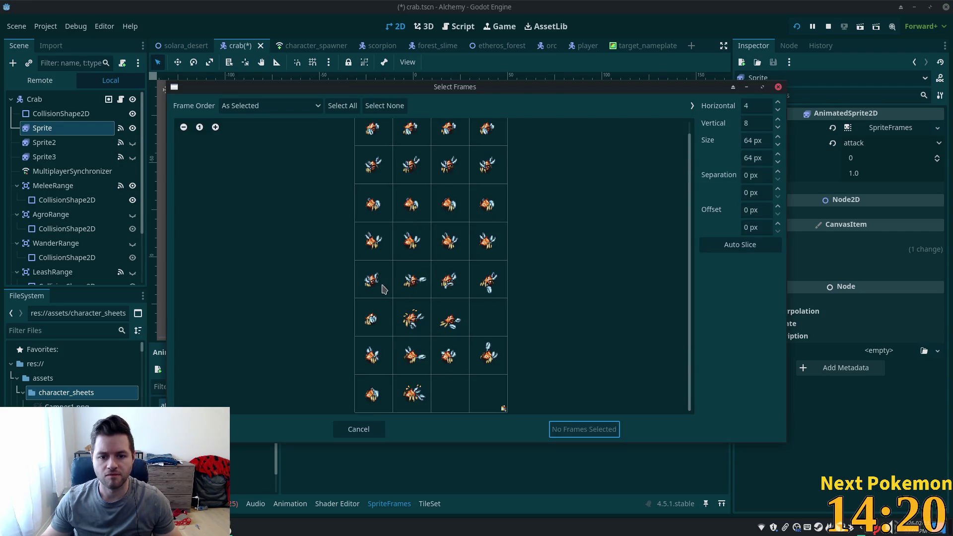
{"action": "left_click_drag", "start_coordinate": [375, 288], "coordinate": [492, 290]}
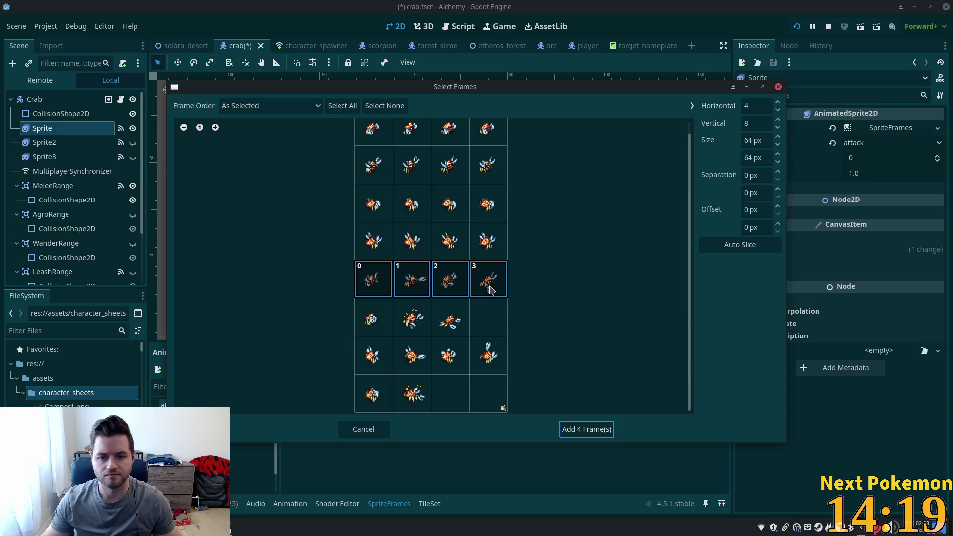
{"action": "left_click", "coordinate": [586, 431]}
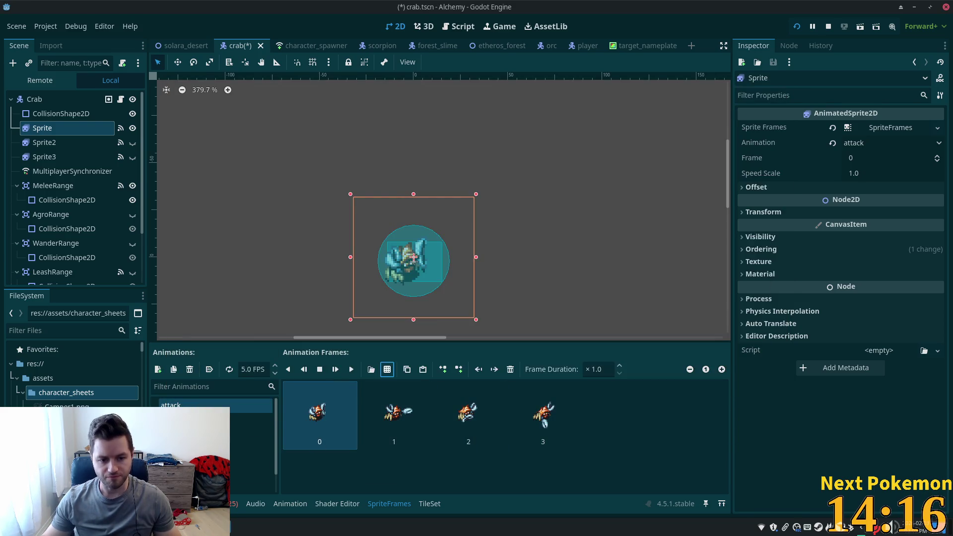
Step: Keep the animation named attack after renaming attempts, then duplicate it
{"action": "double_click", "coordinate": [171, 405]}
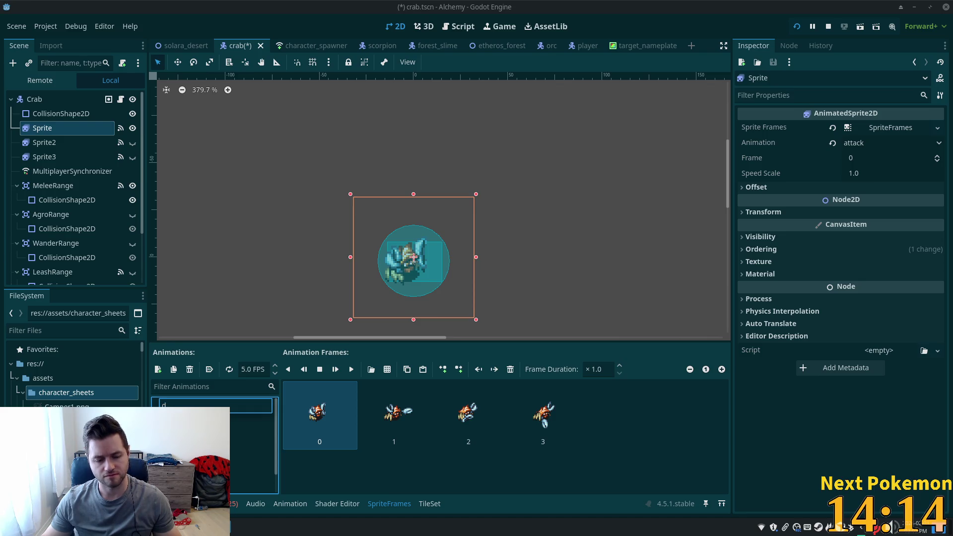
{"action": "key", "text": "Return"}
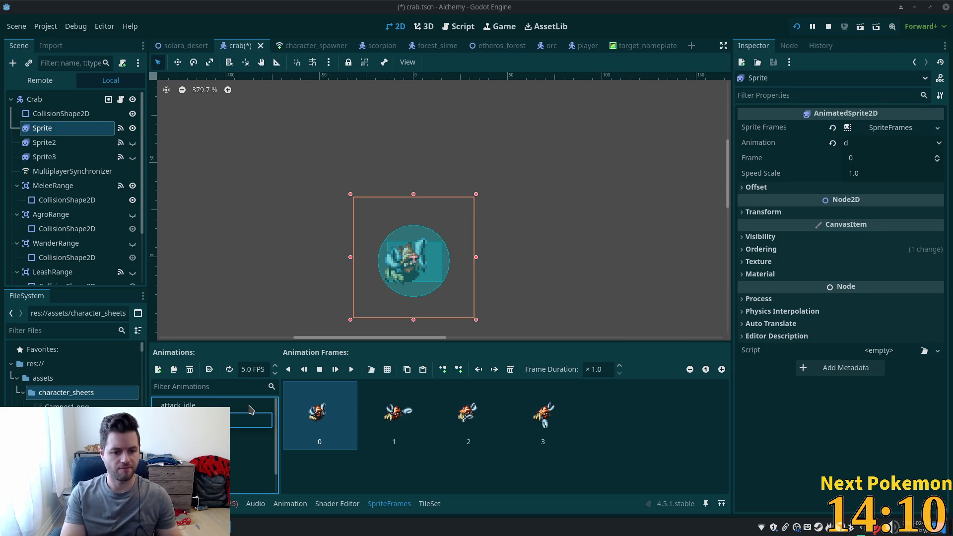
{"action": "key", "text": "Return"}
{"action": "left_click", "coordinate": [219, 404]}
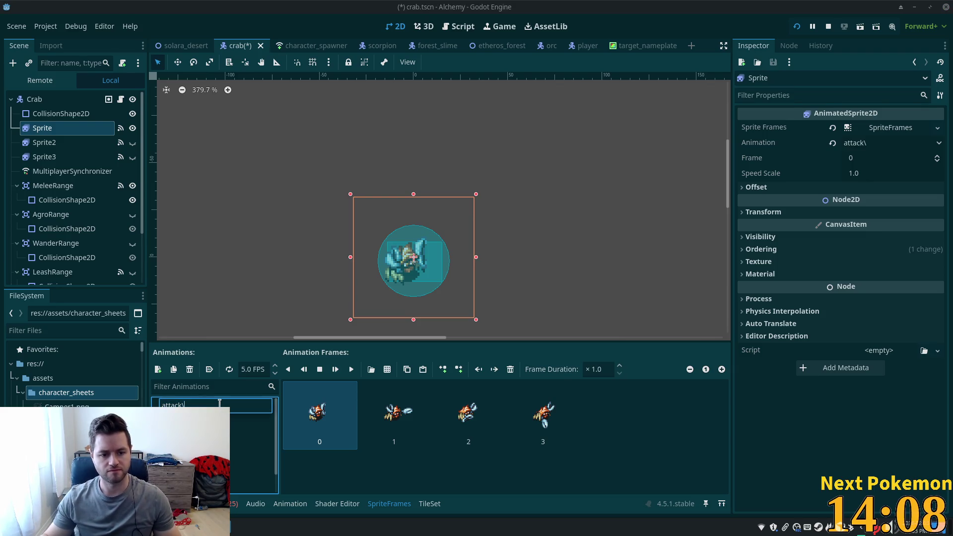
{"action": "key", "text": "Escape"}
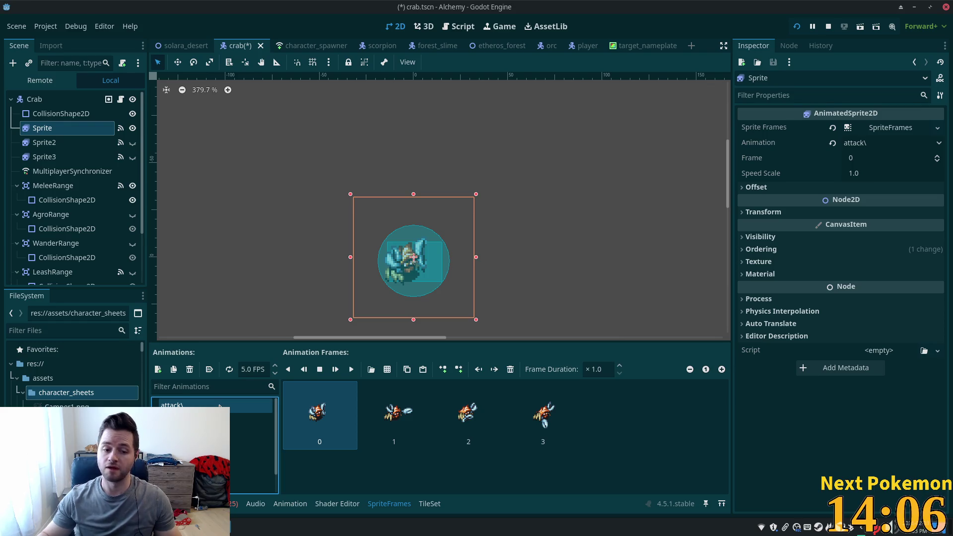
{"action": "left_click", "coordinate": [220, 404]}
{"action": "key", "text": "BackSpace"}
{"action": "key", "text": "Return"}
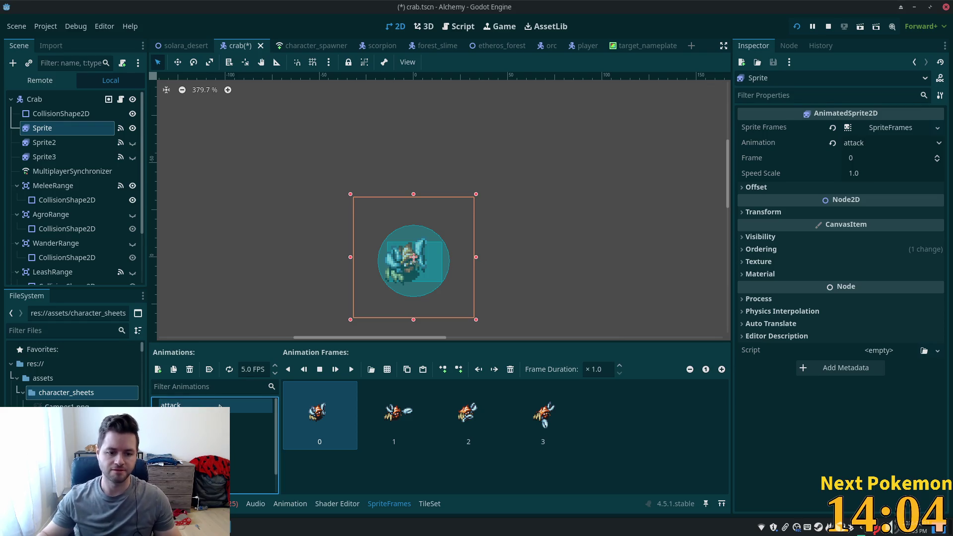
{"action": "left_click", "coordinate": [220, 404]}
{"action": "left_click", "coordinate": [173, 369]}
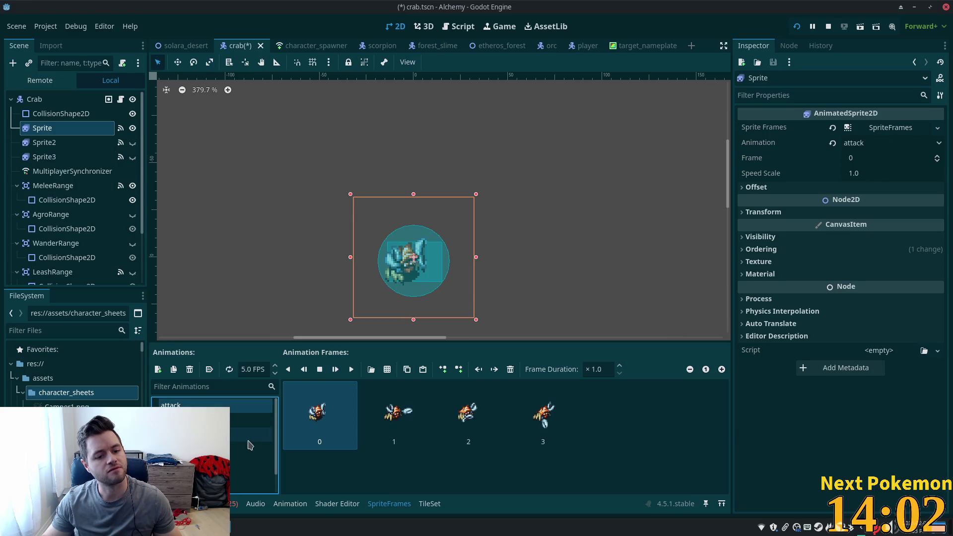
Step: Rename the copied animation to attack_up and add a row of crab sheet frames to it
{"action": "left_click", "coordinate": [219, 419]}
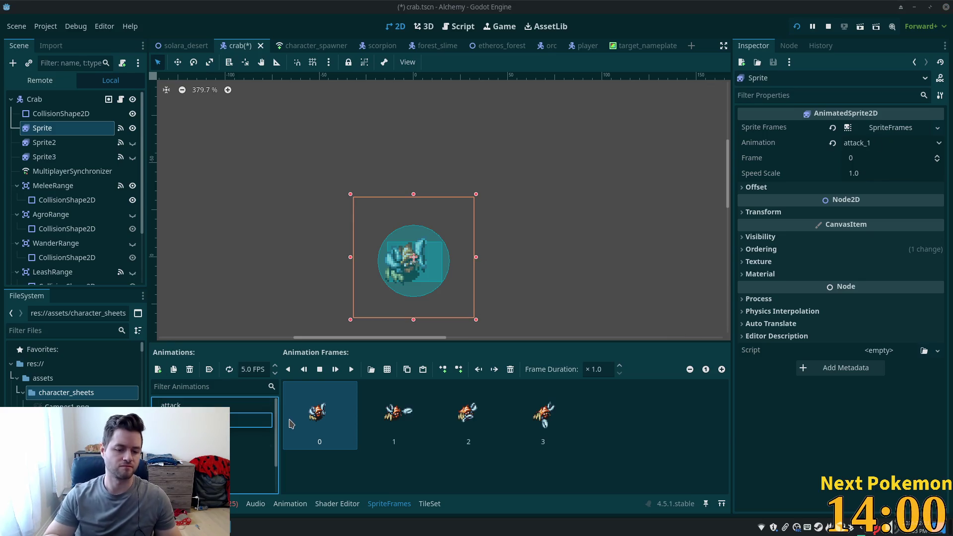
{"action": "type", "text": "attack_up"}
{"action": "key", "text": "Return"}
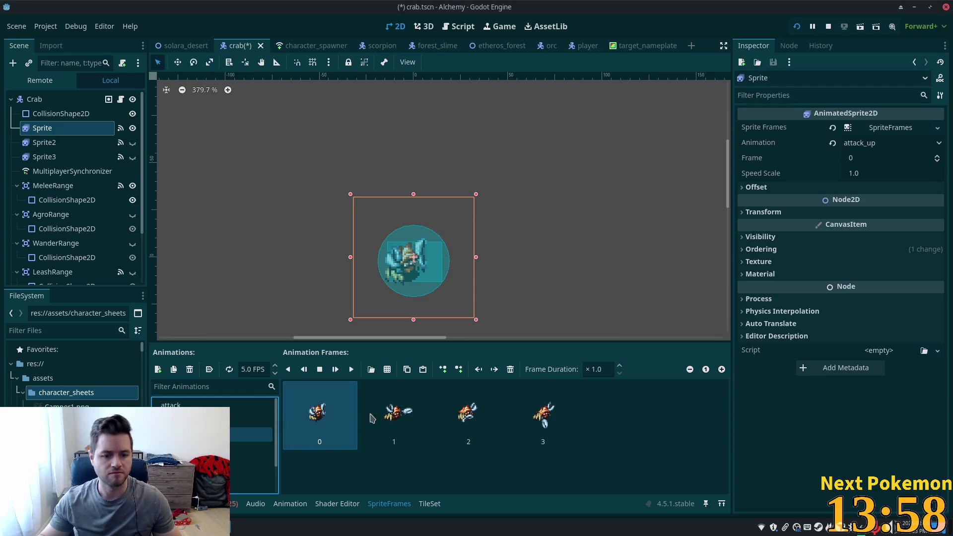
{"action": "left_click", "coordinate": [386, 370]}
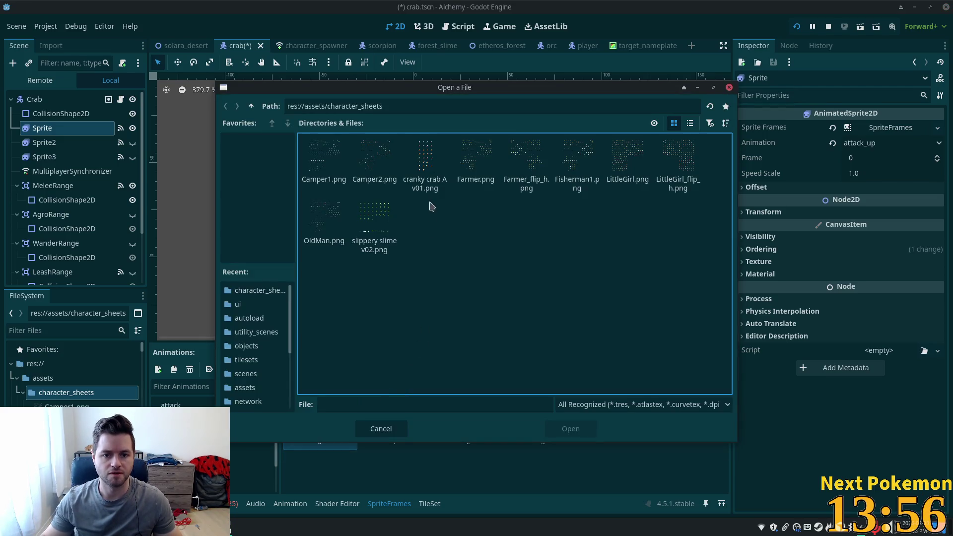
{"action": "key", "text": "Escape"}
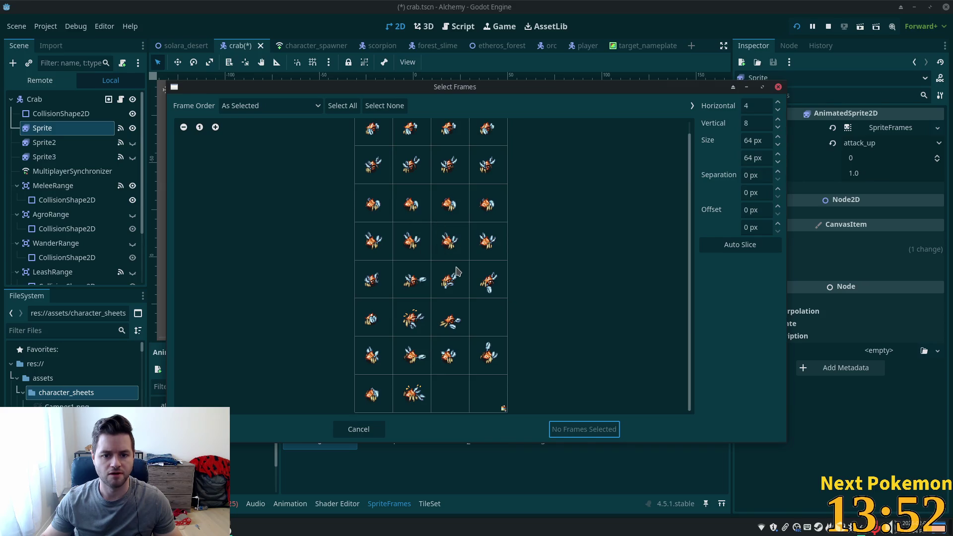
{"action": "left_click_drag", "start_coordinate": [373, 356], "coordinate": [512, 367]}
{"action": "left_click", "coordinate": [562, 430]}
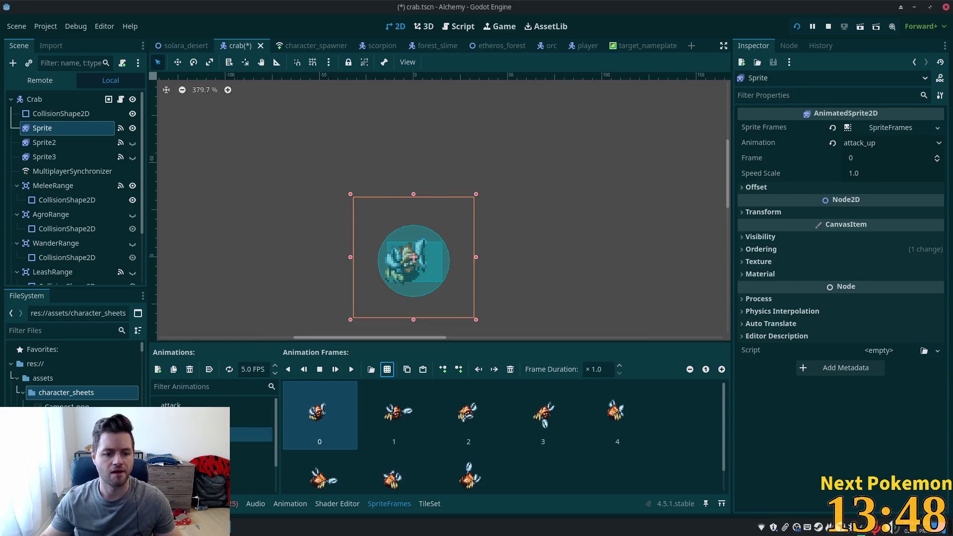
Step: Undo the accidental Sprite duplicate and delete the first four attack_up frames
{"action": "key", "text": "ctrl+d"}
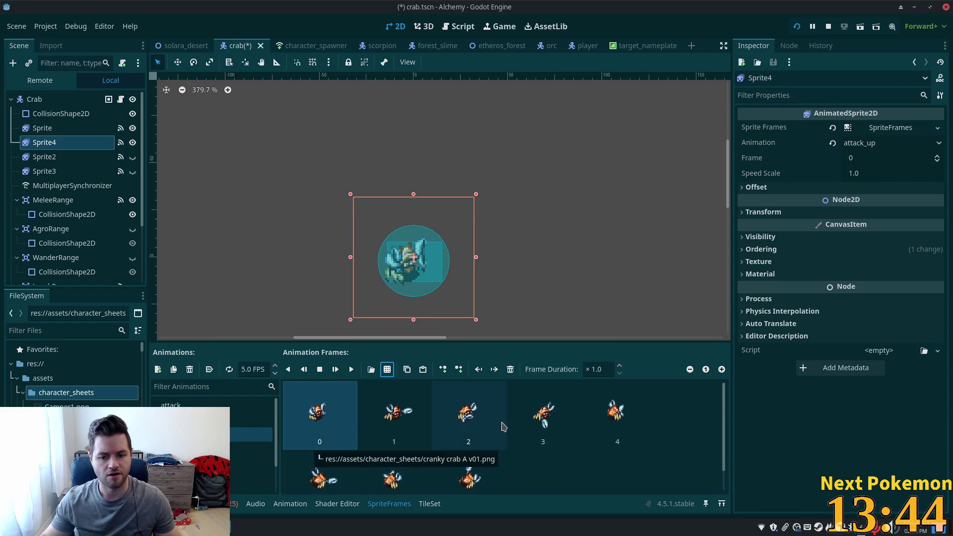
{"action": "key", "text": "ctrl+z"}
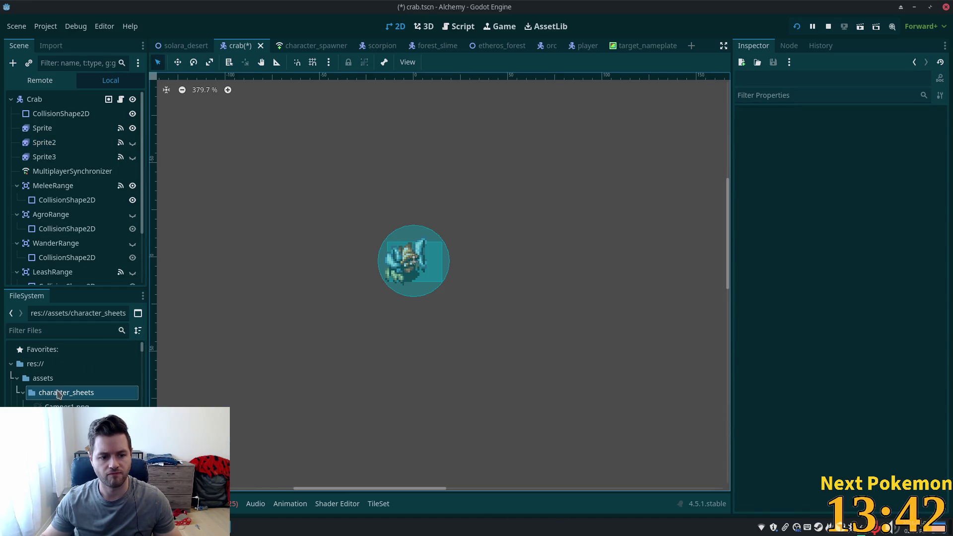
{"action": "left_click", "coordinate": [44, 128]}
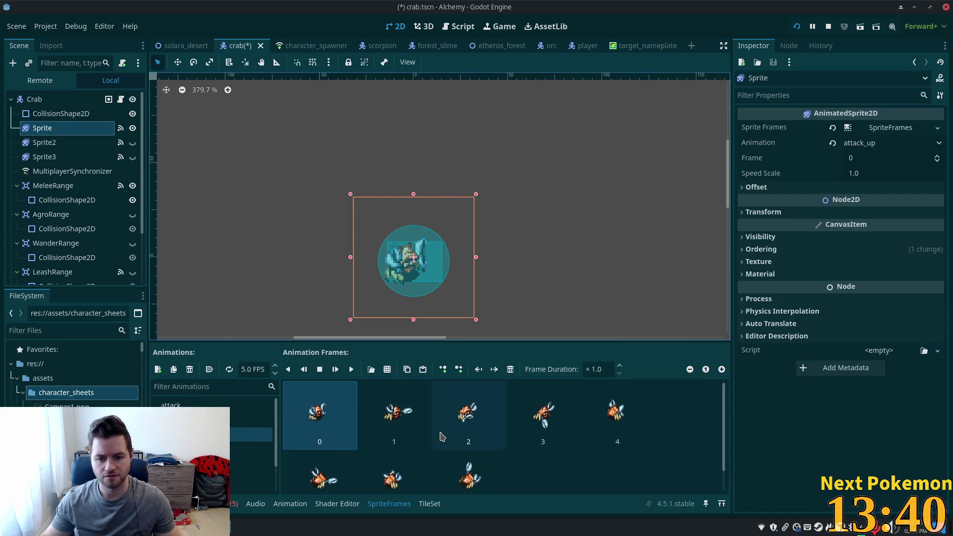
{"action": "left_click", "coordinate": [543, 420], "text": "shift"}
{"action": "left_click", "coordinate": [511, 370]}
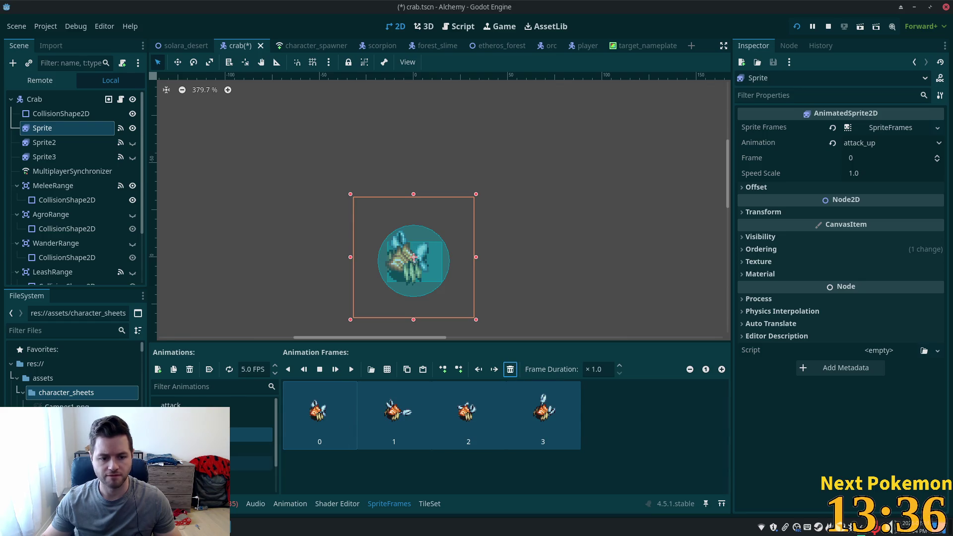
Step: Rename the attack_1 animation to attack_down
{"action": "left_click", "coordinate": [208, 435]}
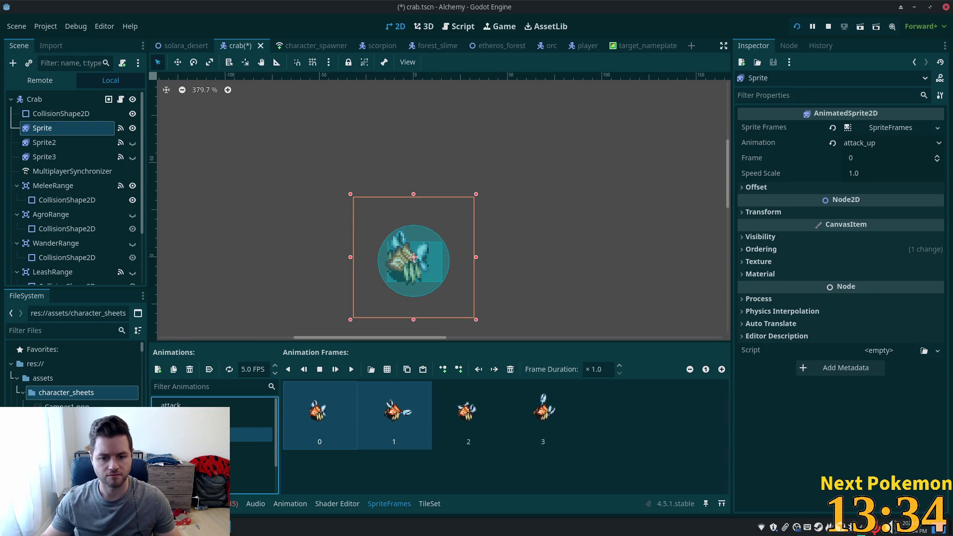
{"action": "left_click", "coordinate": [208, 420]}
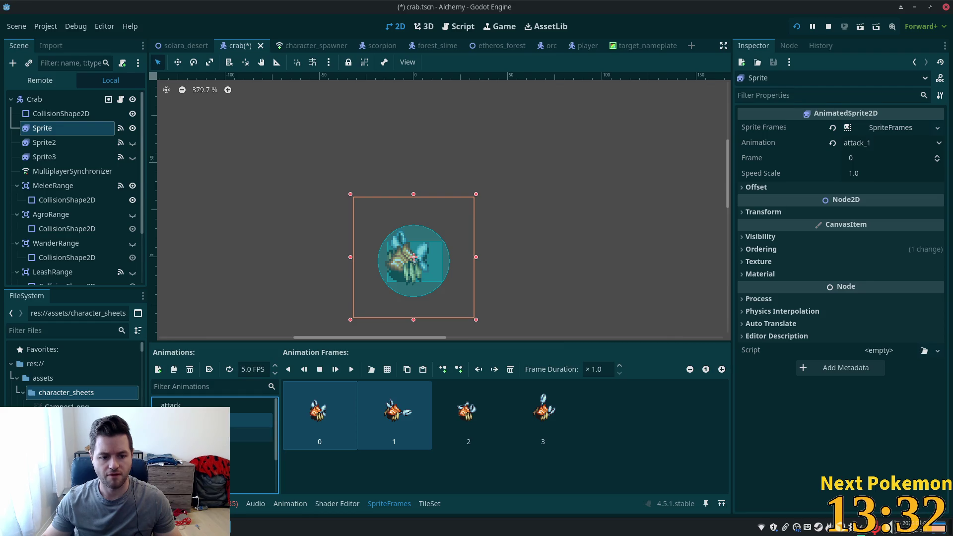
{"action": "left_click", "coordinate": [208, 421]}
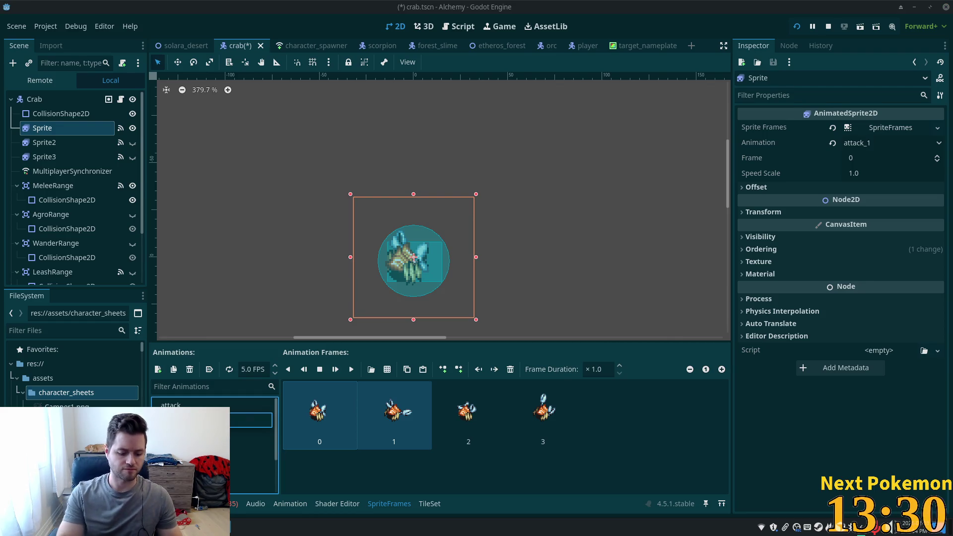
{"action": "key", "text": "Return"}
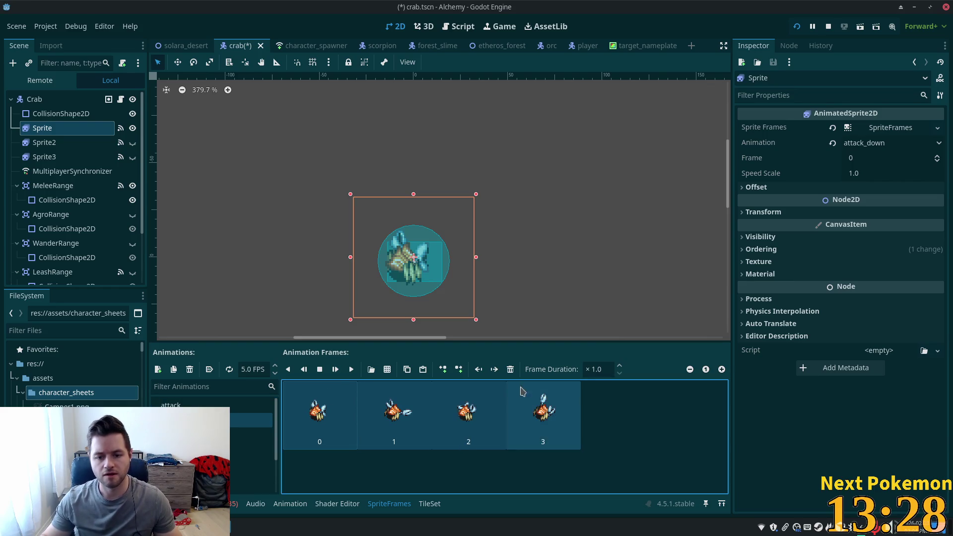
Step: Replace attack_down's frames with the four row-five frames of cranky crab A v01.png and save
{"action": "left_click", "coordinate": [510, 369]}
{"action": "left_click", "coordinate": [387, 370]}
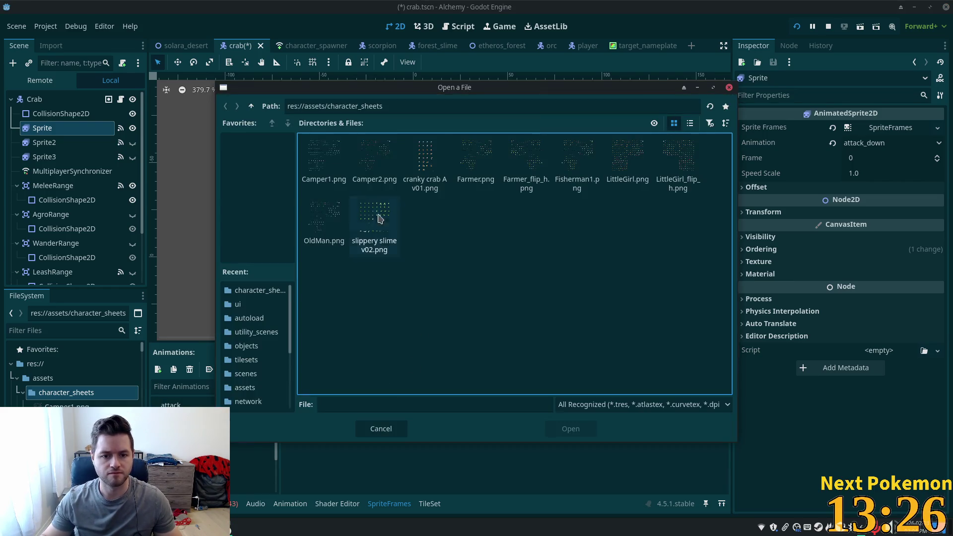
{"action": "key", "text": "Escape"}
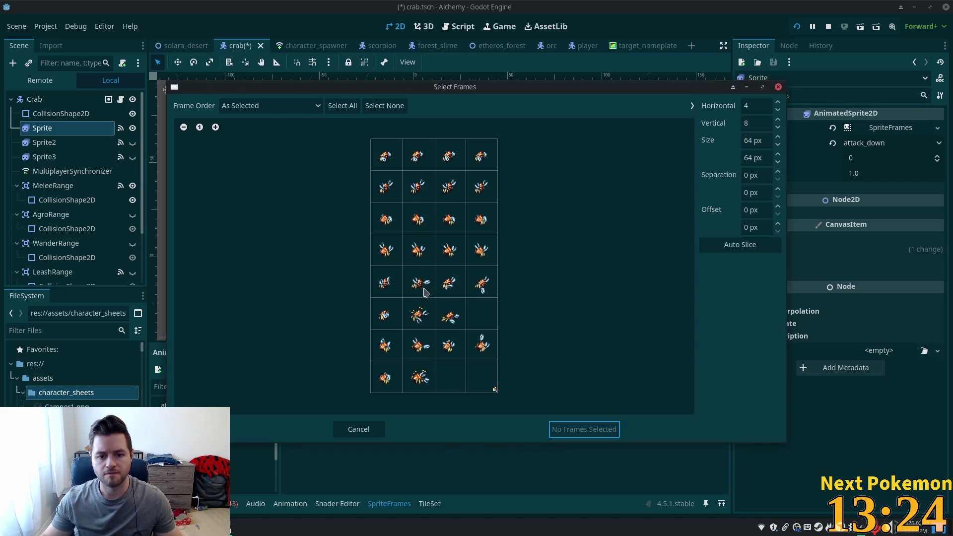
{"action": "left_click_drag", "start_coordinate": [390, 288], "coordinate": [491, 288]}
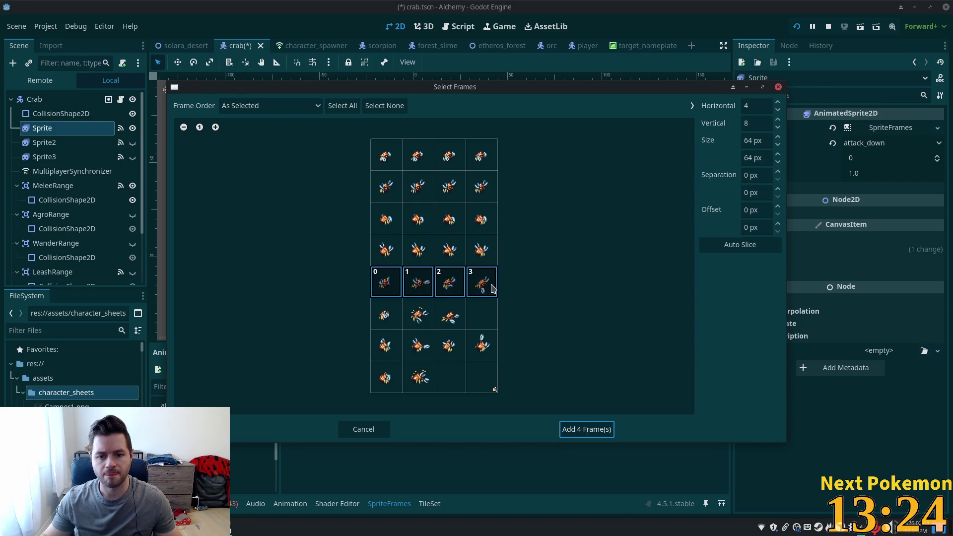
{"action": "left_click", "coordinate": [573, 435]}
{"action": "left_click", "coordinate": [644, 429]}
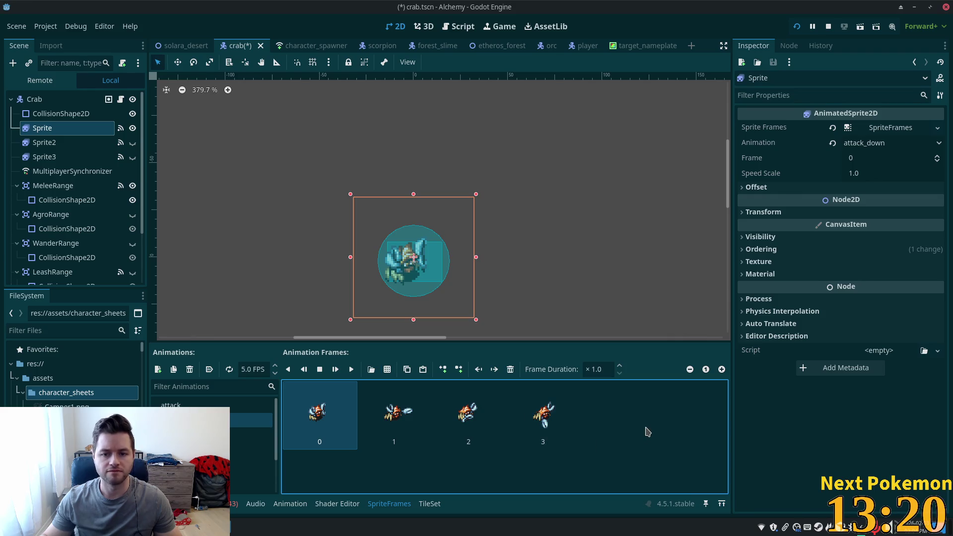
{"action": "key", "text": "ctrl+s"}
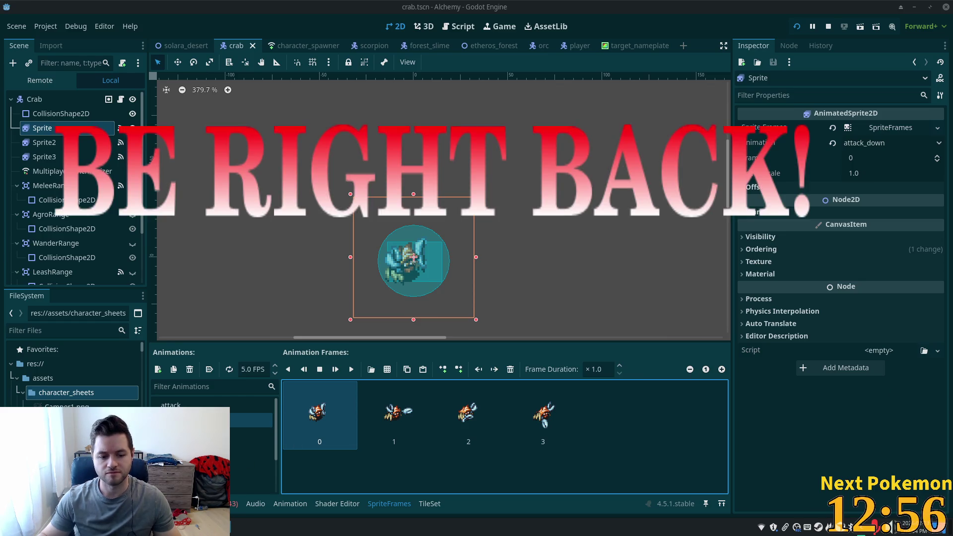
Step: Bring the second Alchemy game window forward and walk north into Etheros Forest's clearing
{"action": "mouse_move", "coordinate": [235, 526]}
{"action": "mouse_move", "coordinate": [237, 498]}
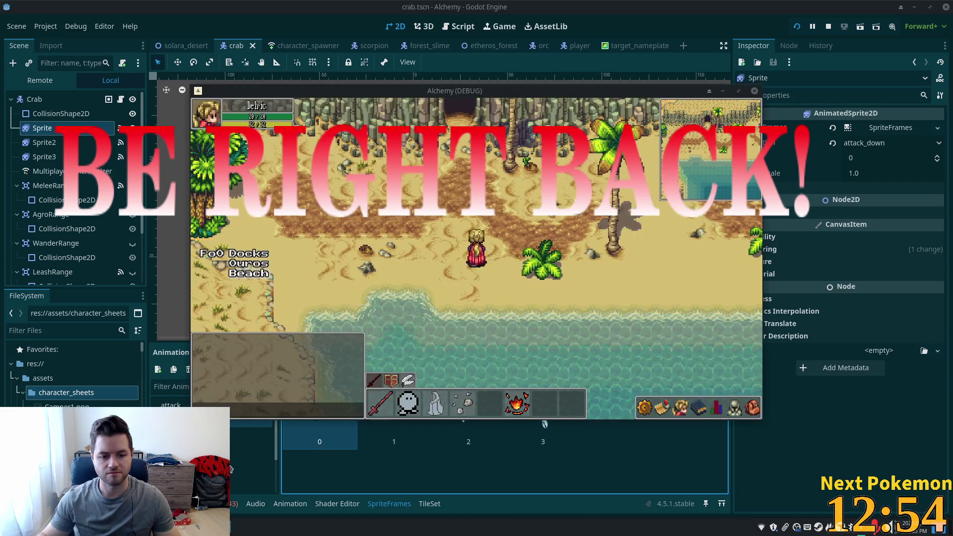
{"action": "left_click", "coordinate": [237, 498]}
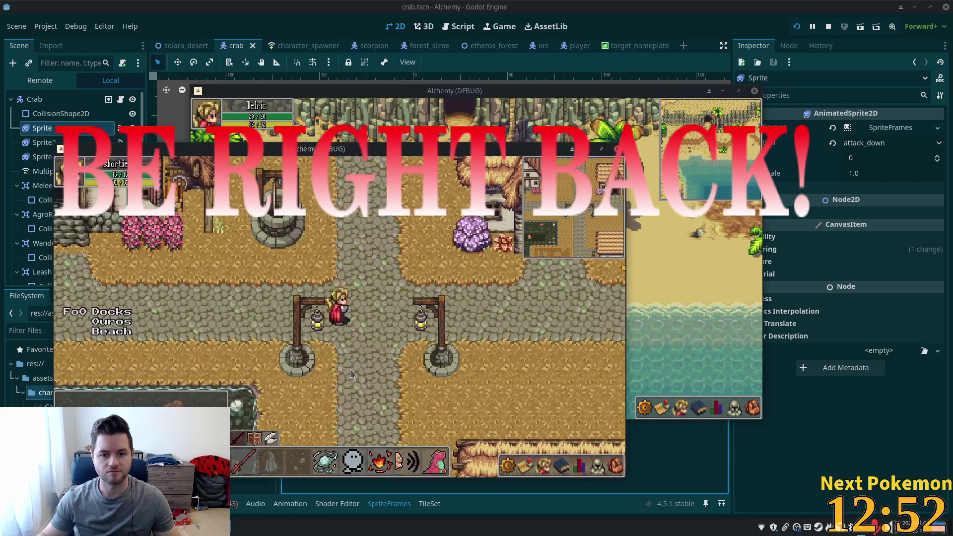
{"action": "key", "text": "w"}
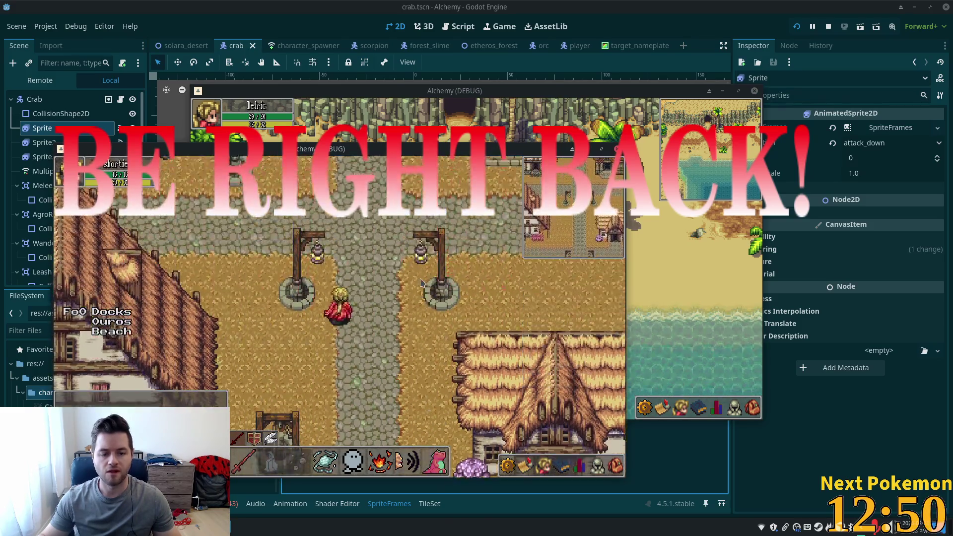
{"action": "key", "text": "w"}
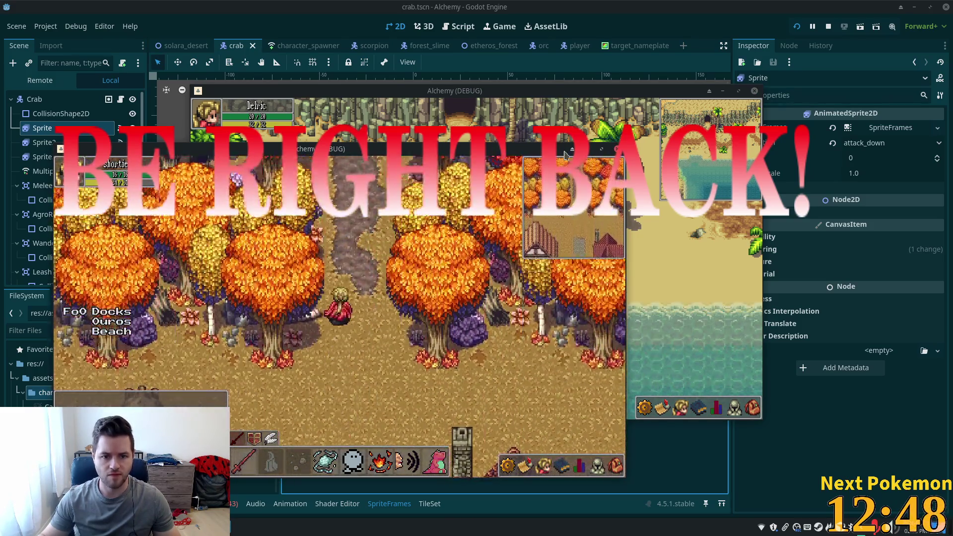
{"action": "key", "text": "w"}
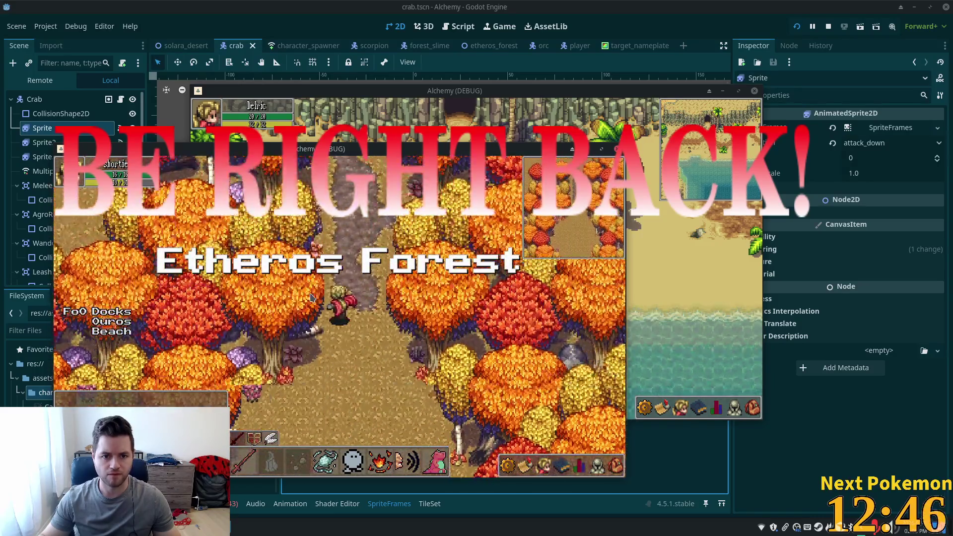
{"action": "key", "text": "w"}
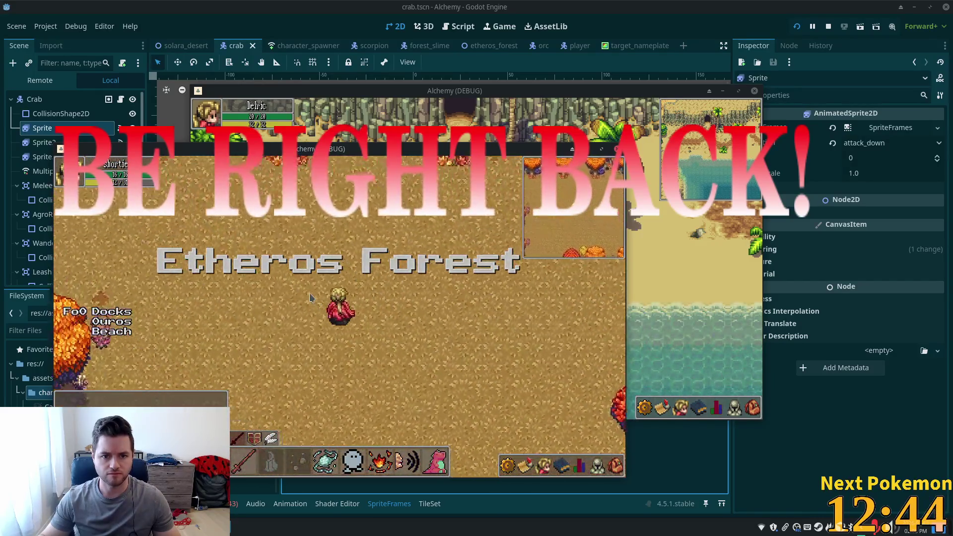
Step: Walk the character east, then move the beach game window down and right
{"action": "key", "text": "d"}
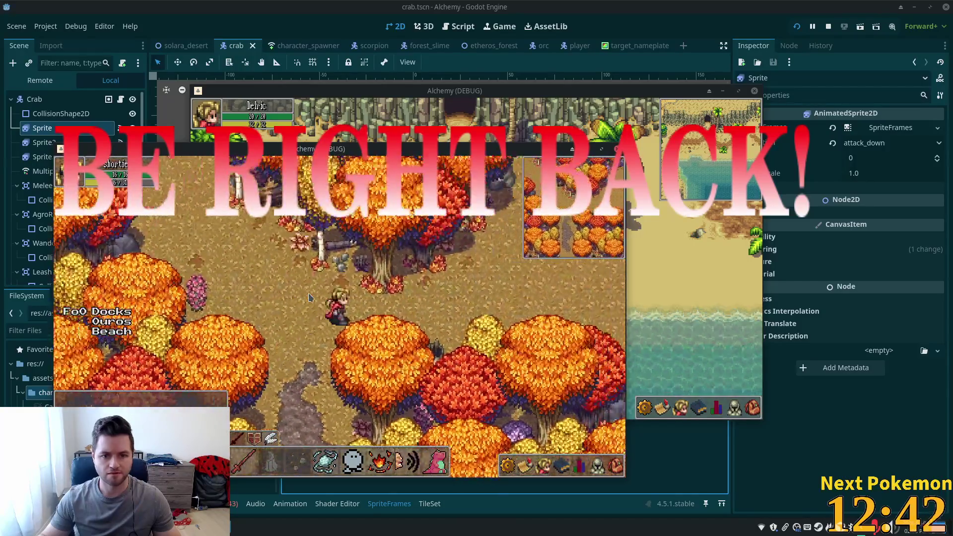
{"action": "key", "text": "d"}
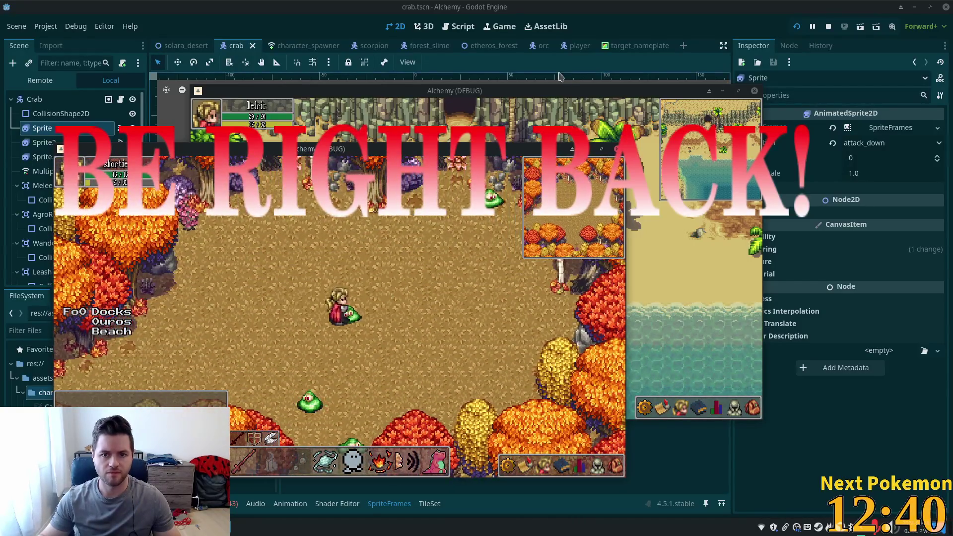
{"action": "left_click", "coordinate": [616, 108]}
{"action": "left_click_drag", "start_coordinate": [616, 109], "coordinate": [759, 138]}
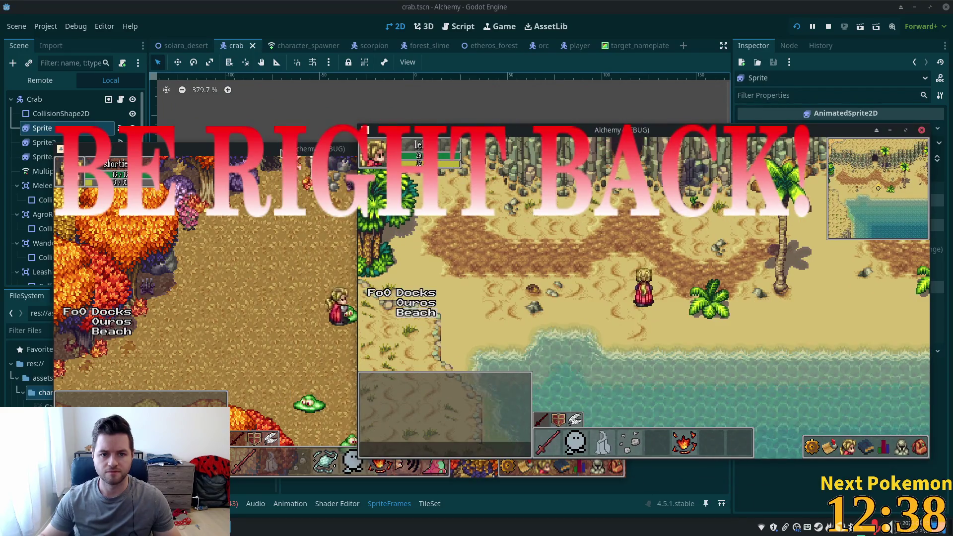
Step: Move the forest game window up-left and bring the beach game window back in front
{"action": "left_click_drag", "start_coordinate": [291, 152], "coordinate": [238, 124]}
{"action": "key", "text": "alt+Tab"}
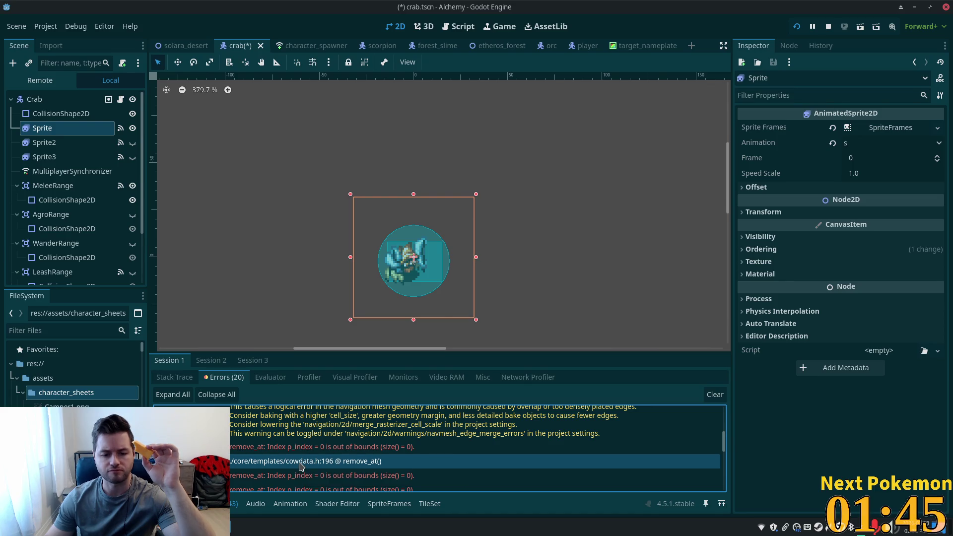
Step: Jump from the sync_manager.gd:61 error at the bottom of the Errors list to its script line
{"action": "right_click", "coordinate": [300, 465]}
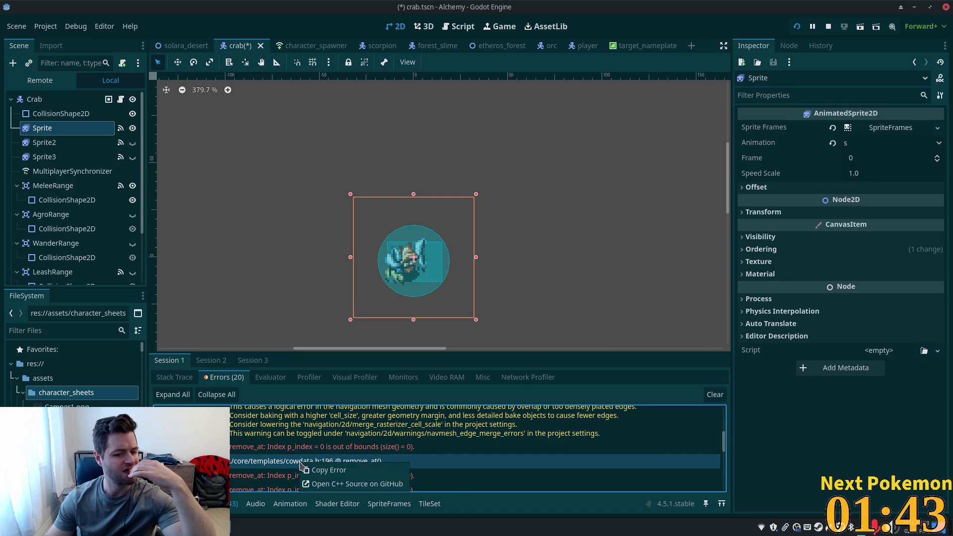
{"action": "left_click", "coordinate": [342, 490]}
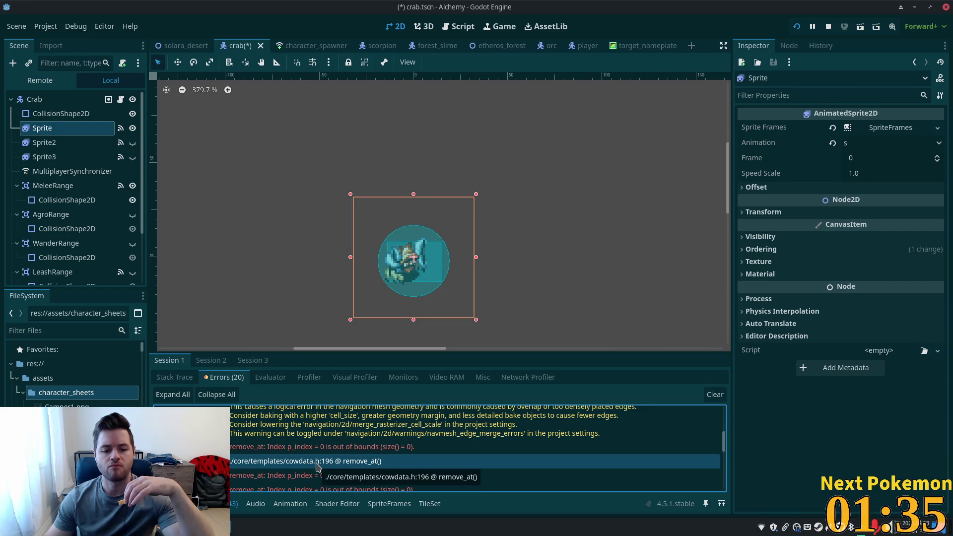
{"action": "scroll", "coordinate": [337, 461], "scroll_direction": "down", "scroll_amount": 6}
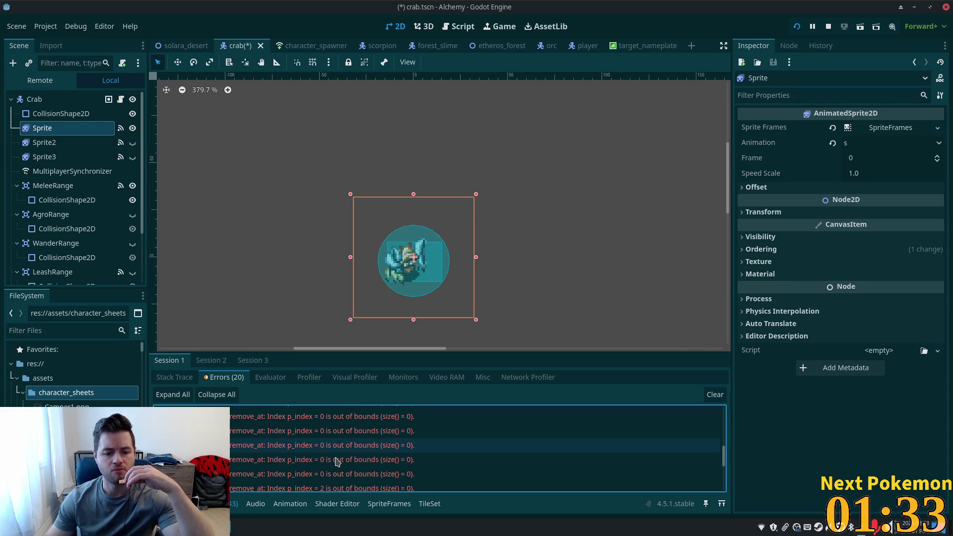
{"action": "scroll", "coordinate": [337, 462], "scroll_direction": "down", "scroll_amount": 5}
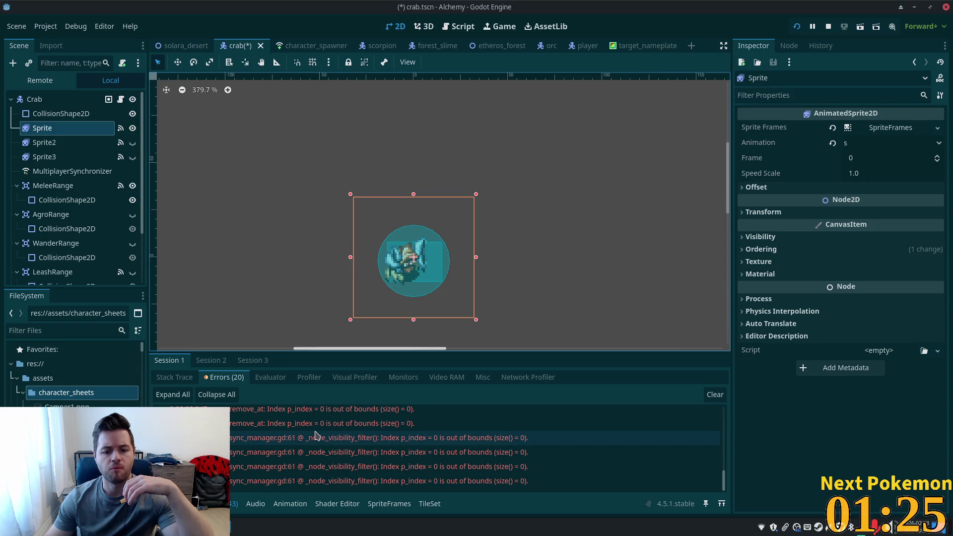
{"action": "left_click", "coordinate": [558, 438]}
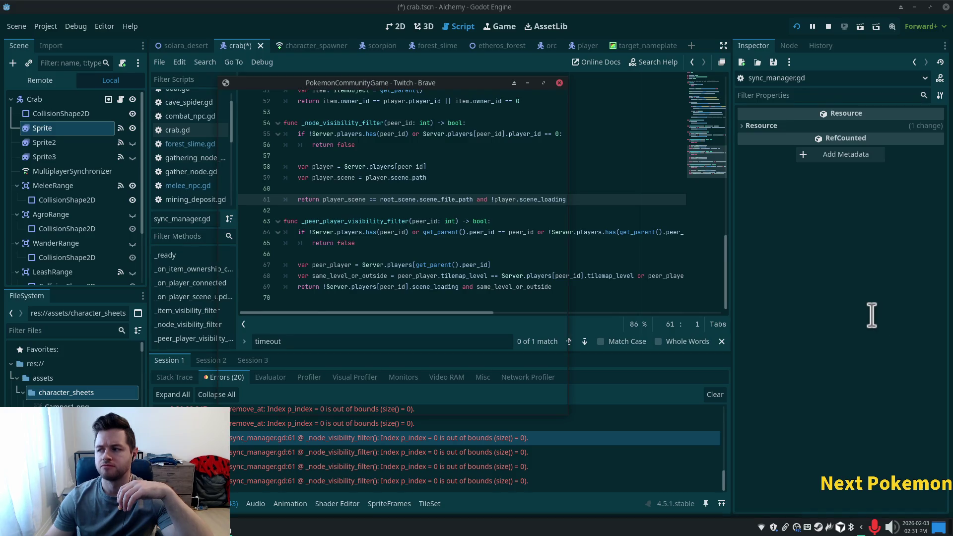
Step: Close all the leftover itch.io download tabs in Brave
{"action": "key", "text": "alt+Tab"}
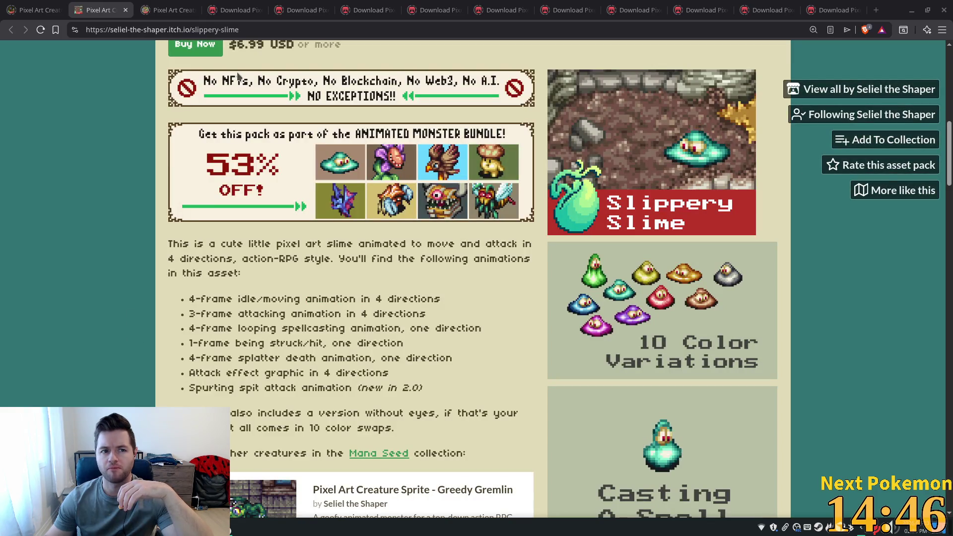
{"action": "left_click", "coordinate": [259, 10]}
{"action": "left_click", "coordinate": [258, 14]}
{"action": "left_click", "coordinate": [259, 10]}
{"action": "left_click", "coordinate": [258, 10]}
{"action": "left_click", "coordinate": [259, 10]}
{"action": "left_click", "coordinate": [258, 10]}
{"action": "left_click", "coordinate": [258, 10]}
{"action": "left_click", "coordinate": [259, 10]}
{"action": "left_click", "coordinate": [258, 10]}
{"action": "left_click", "coordinate": [259, 10]}
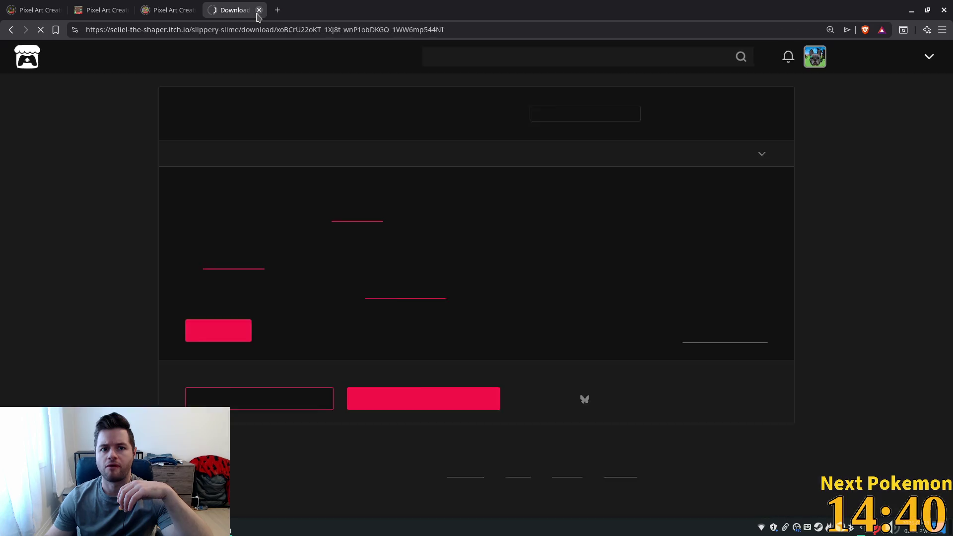
{"action": "left_click", "coordinate": [258, 10]}
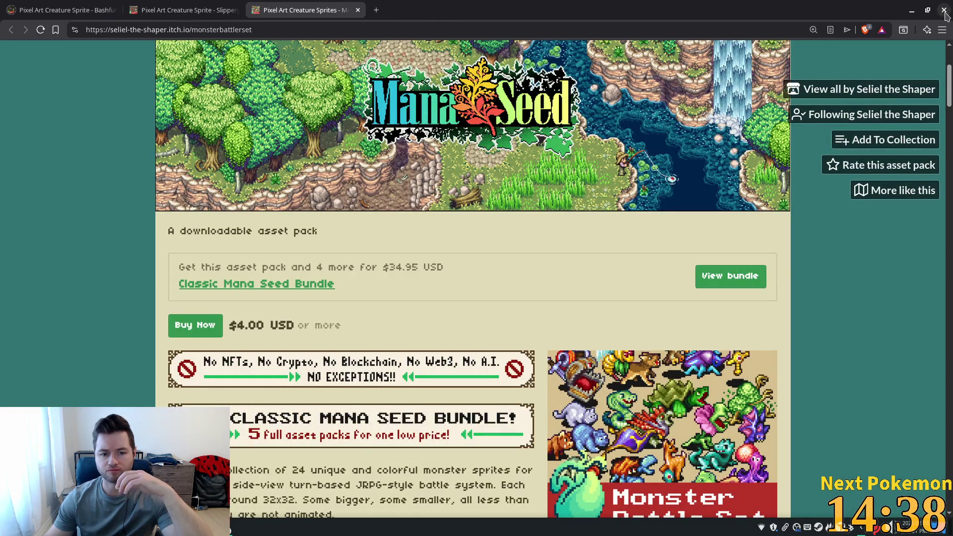
Step: Close the Brave window with Close all and dismiss the Twitch popout
{"action": "left_click", "coordinate": [945, 12]}
{"action": "left_click", "coordinate": [525, 138]}
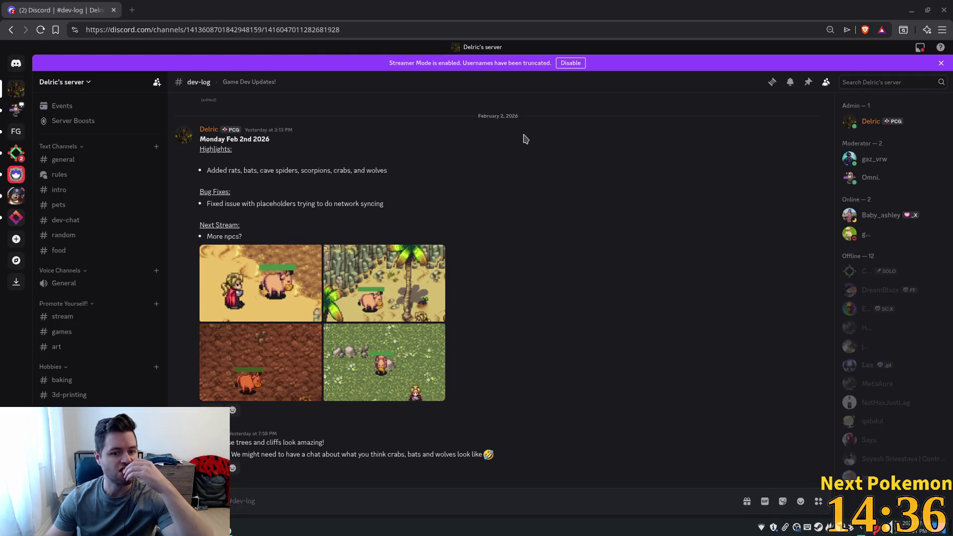
{"action": "key", "text": "alt+Tab"}
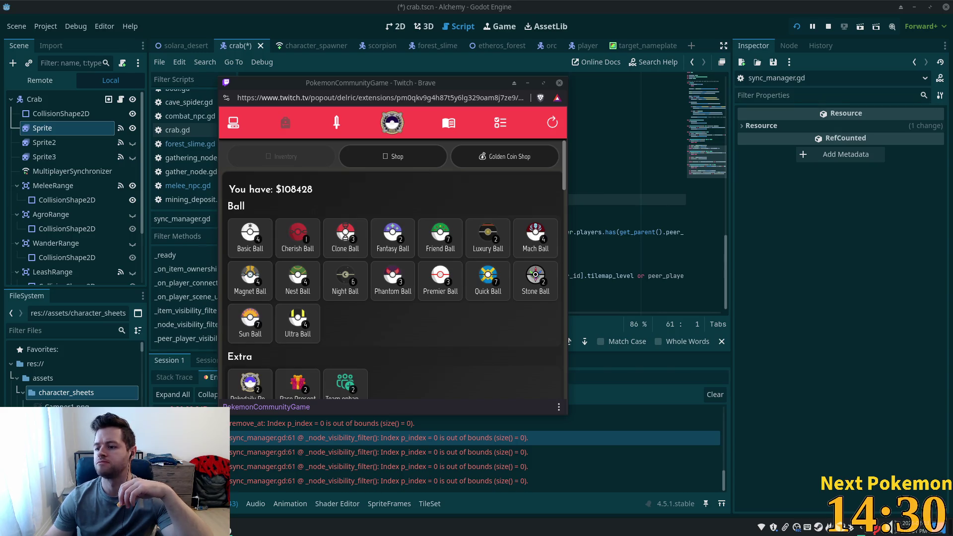
{"action": "left_click", "coordinate": [403, 441]}
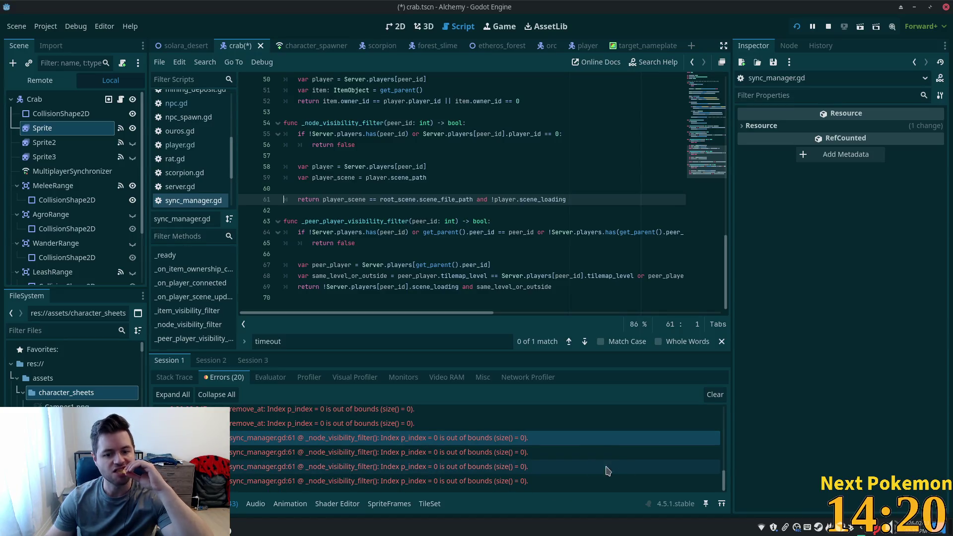
Step: Expand the sync_manager.gd:61 error's call stack and inspect line 58 in _node_visibility_filter()
{"action": "mouse_move", "coordinate": [555, 459]}
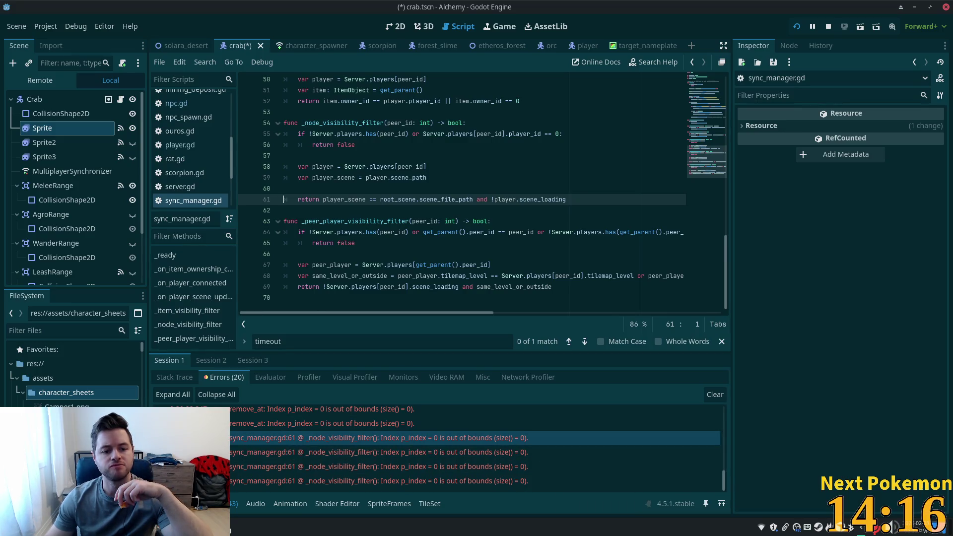
{"action": "key", "text": "Right"}
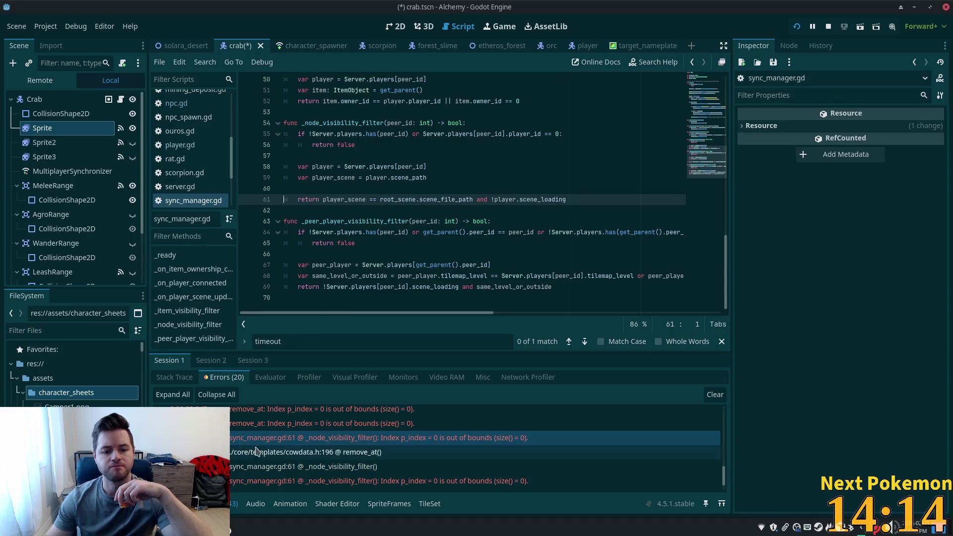
{"action": "left_click", "coordinate": [287, 470]}
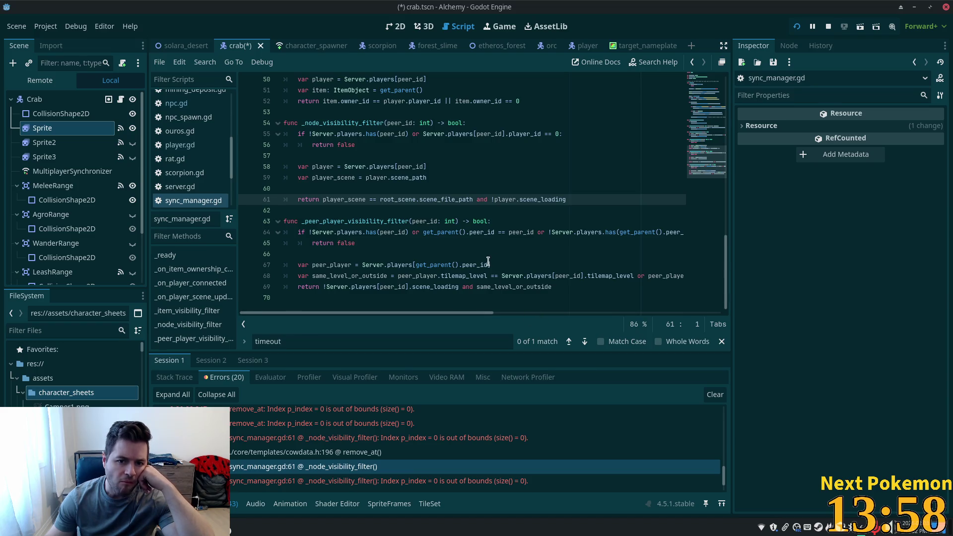
{"action": "left_click", "coordinate": [377, 168]}
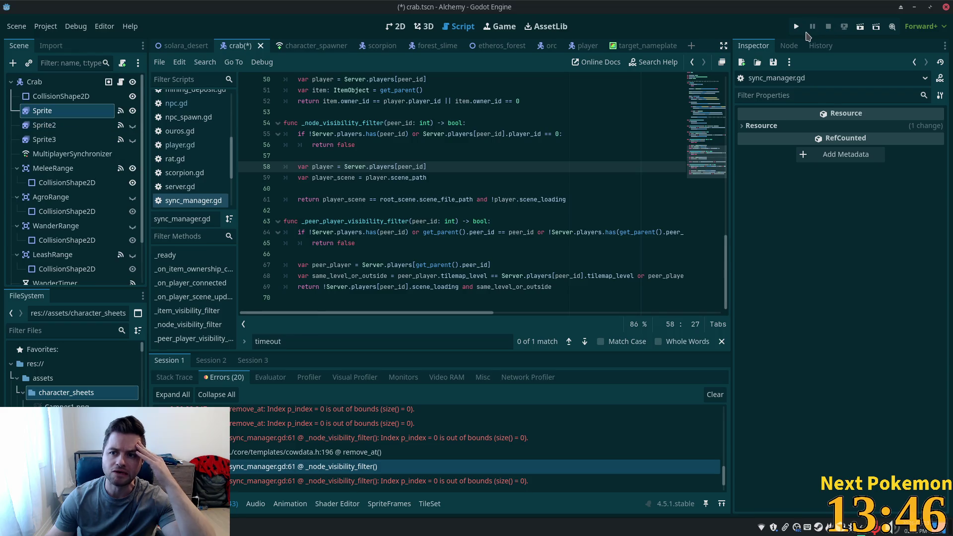
Step: Save and run the game, arrange the windows, and bring up the beach game instance
{"action": "left_click", "coordinate": [796, 27]}
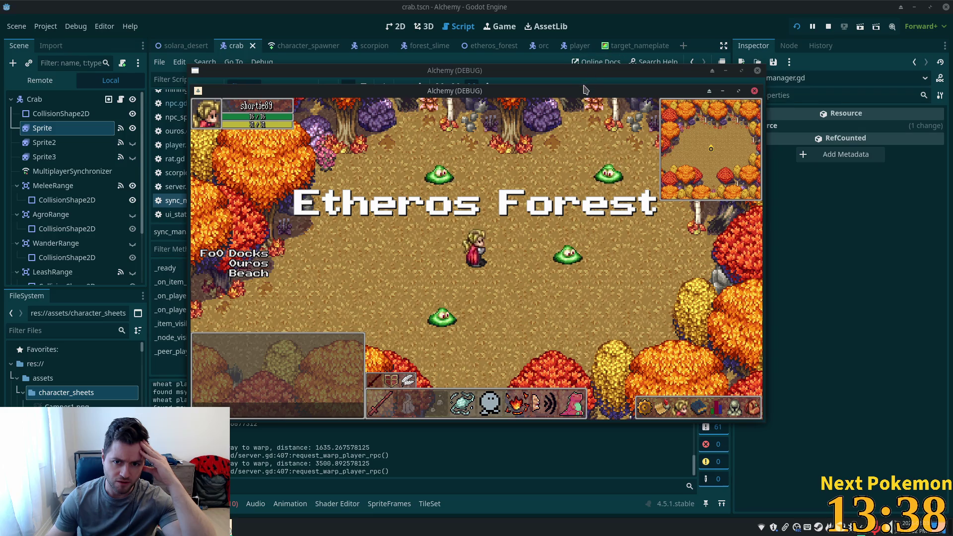
{"action": "left_click_drag", "start_coordinate": [583, 87], "coordinate": [722, 92]}
{"action": "left_click_drag", "start_coordinate": [415, 70], "coordinate": [523, 66]}
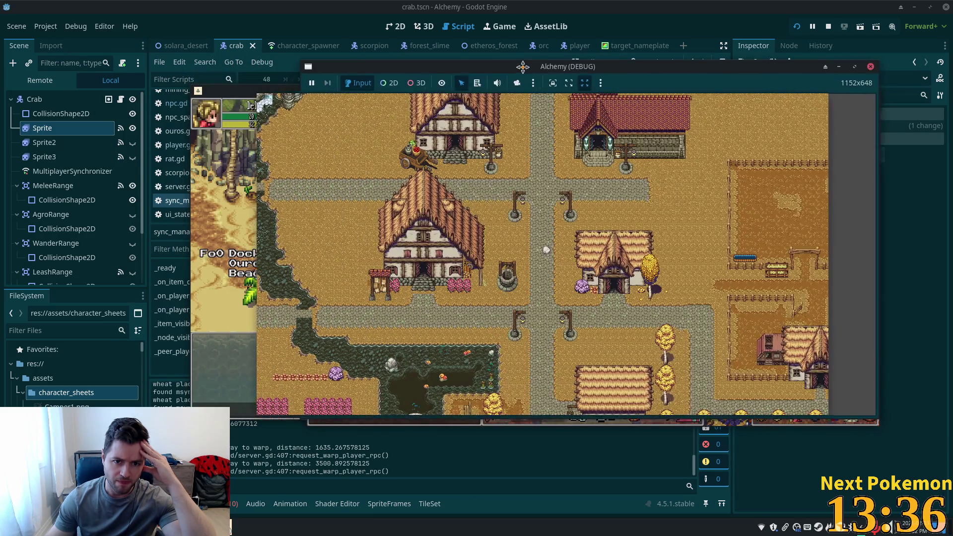
{"action": "key", "text": "alt+Tab"}
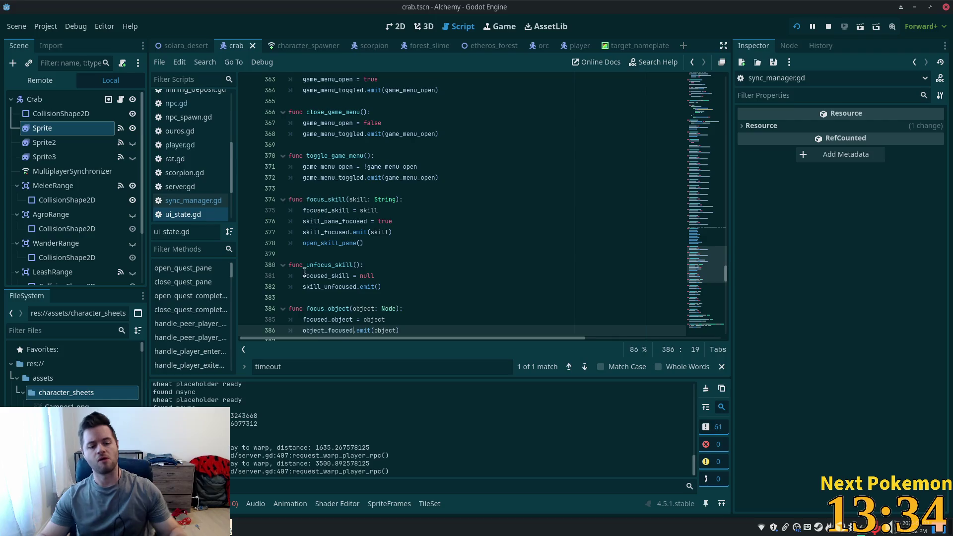
{"action": "key", "text": "alt+Tab"}
{"action": "left_click", "coordinate": [233, 529]}
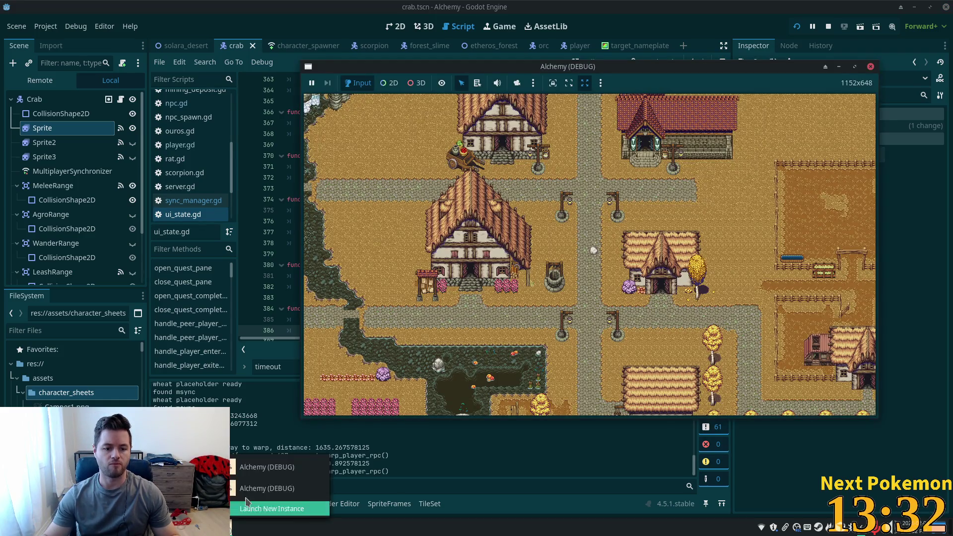
{"action": "left_click", "coordinate": [278, 497]}
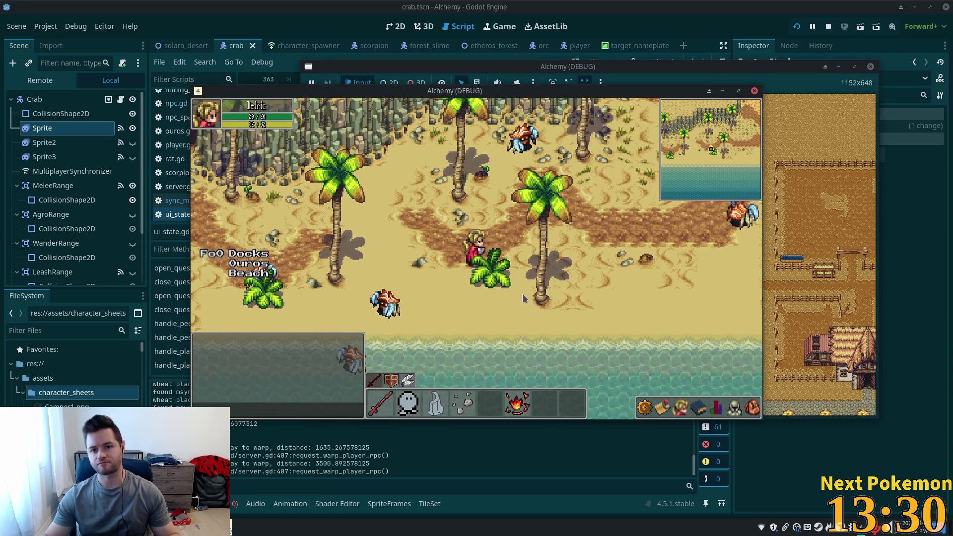
Step: Walk toward the crabs on Ouros Beach and cast Heat Wave on one
{"action": "key", "text": "w"}
{"action": "key", "text": "d"}
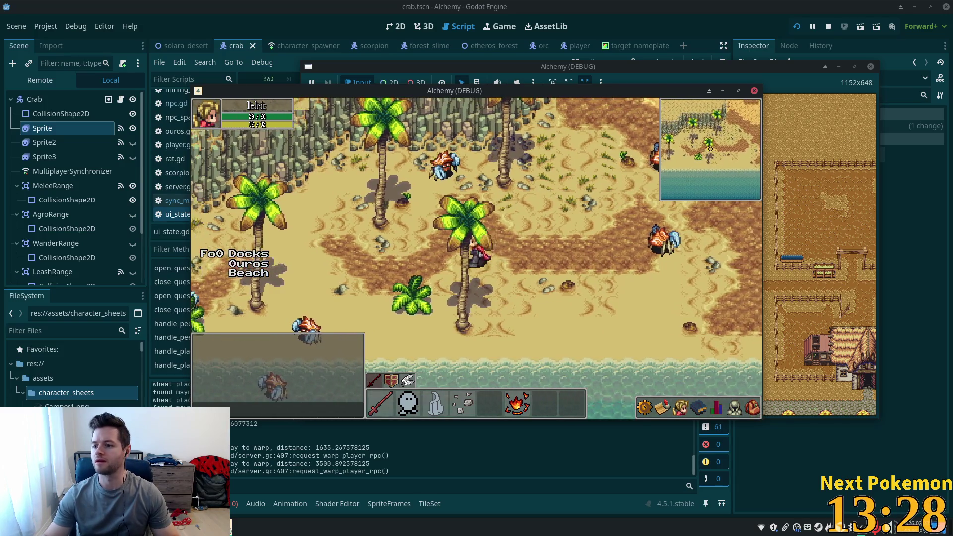
{"action": "key", "text": "a"}
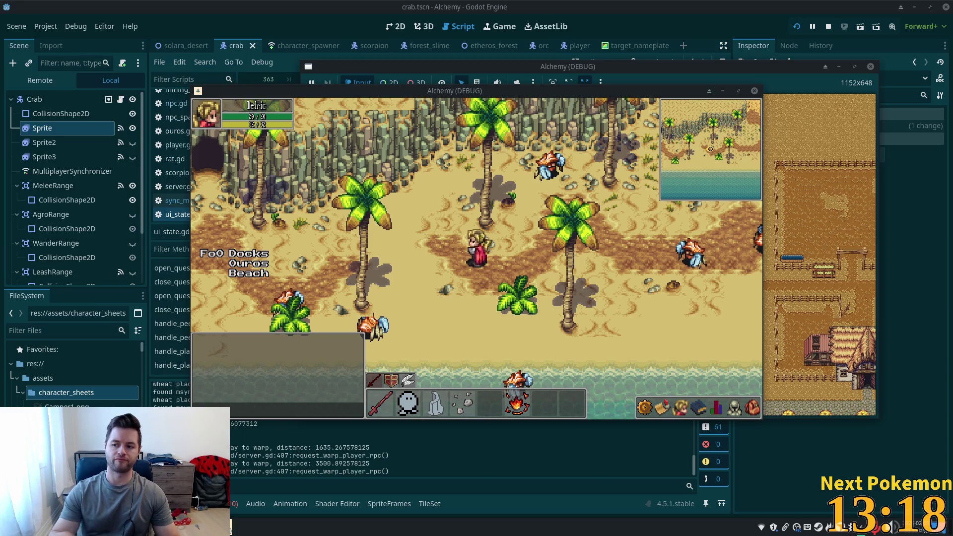
{"action": "key", "text": "d"}
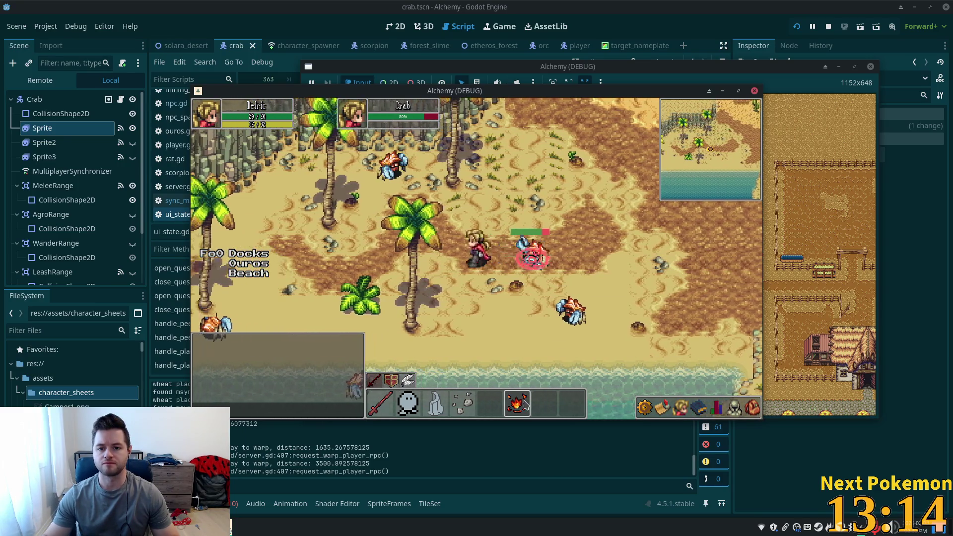
{"action": "left_click", "coordinate": [526, 404]}
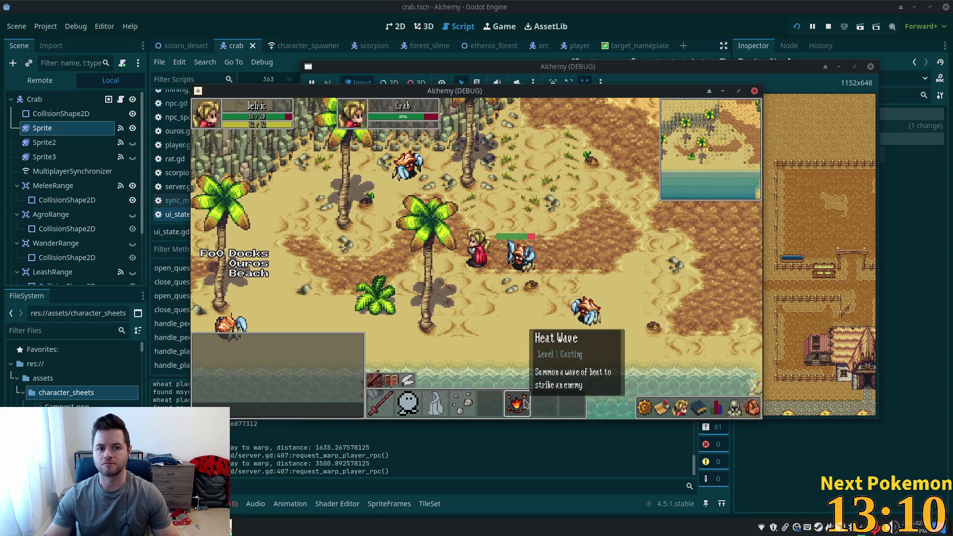
Step: Move back and forth so a crab attacks, then finish it off
{"action": "key", "text": "d"}
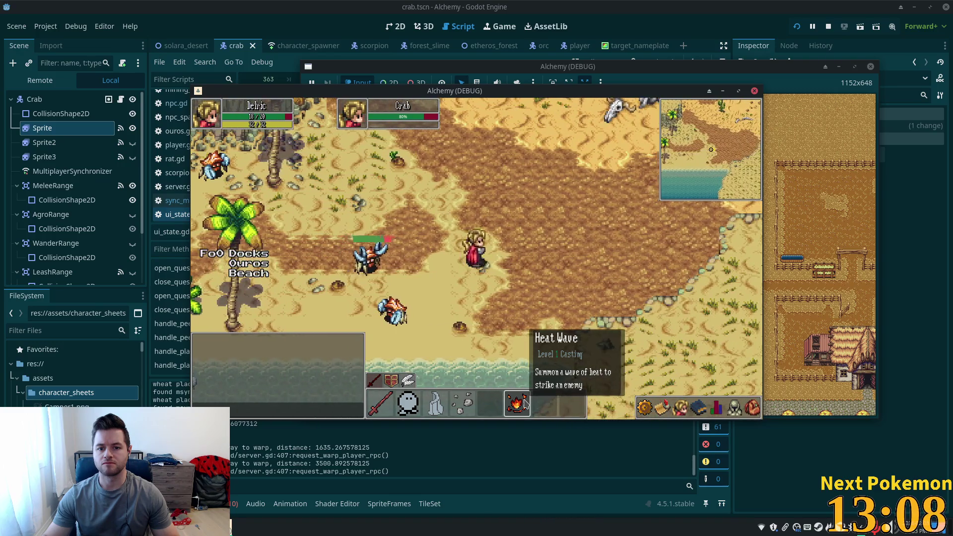
{"action": "key", "text": "a"}
{"action": "key", "text": "d"}
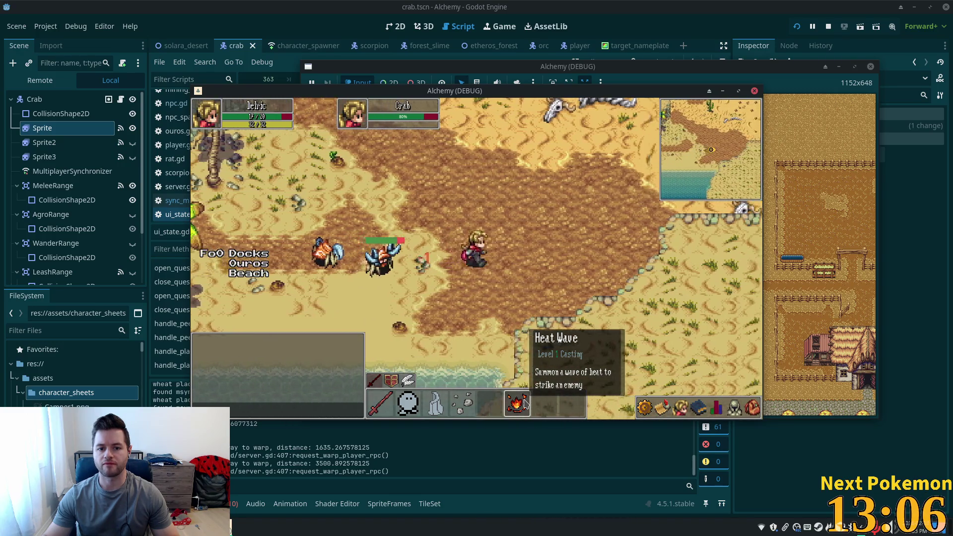
{"action": "key", "text": "d"}
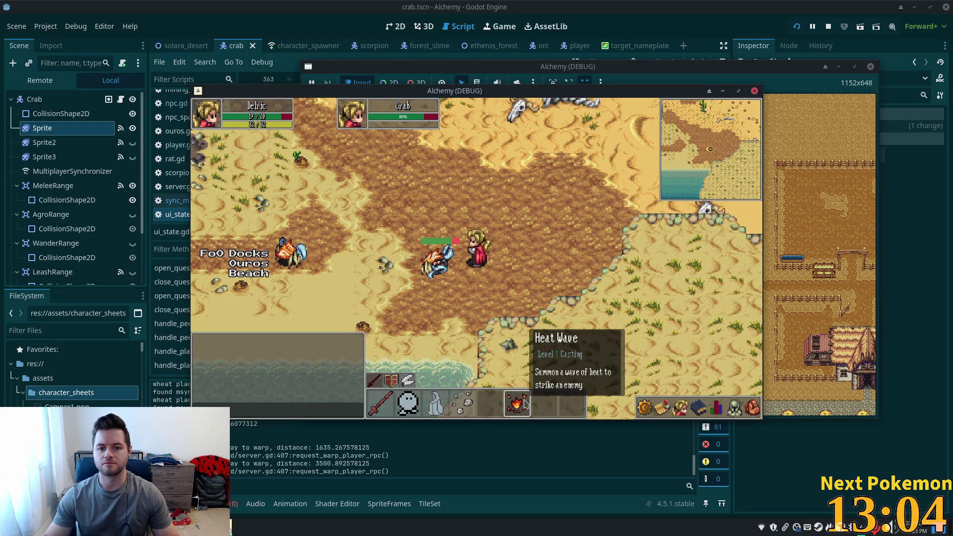
{"action": "key", "text": "a"}
{"action": "key", "text": "a"}
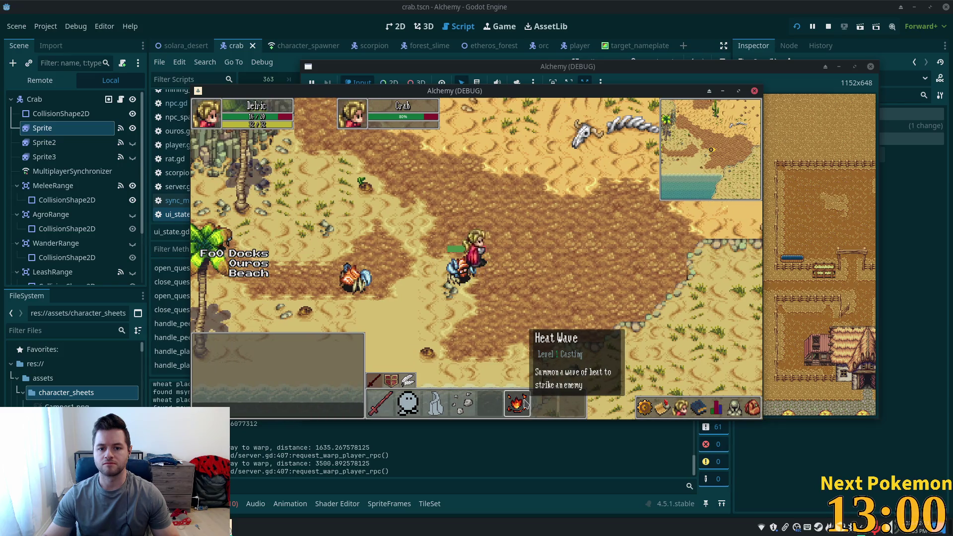
{"action": "key", "text": "s"}
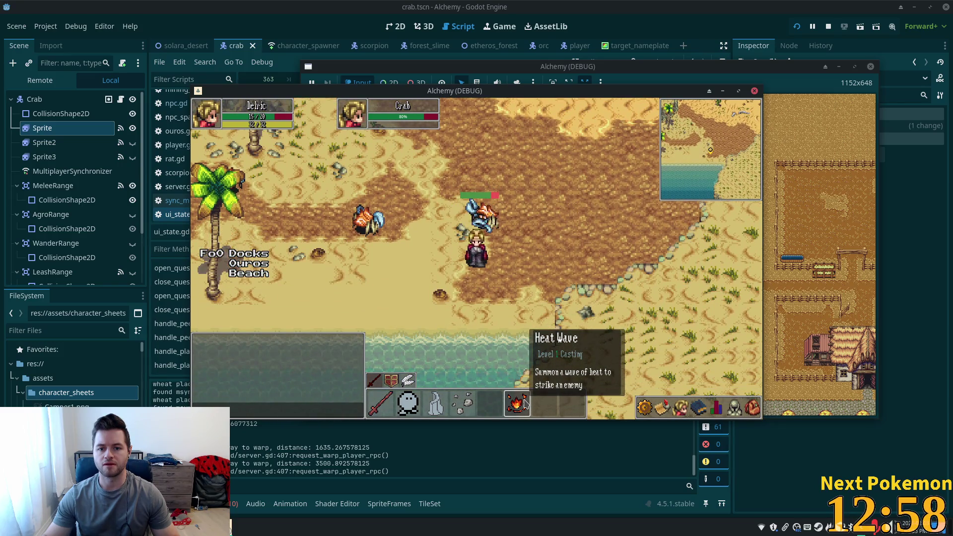
{"action": "key", "text": "a"}
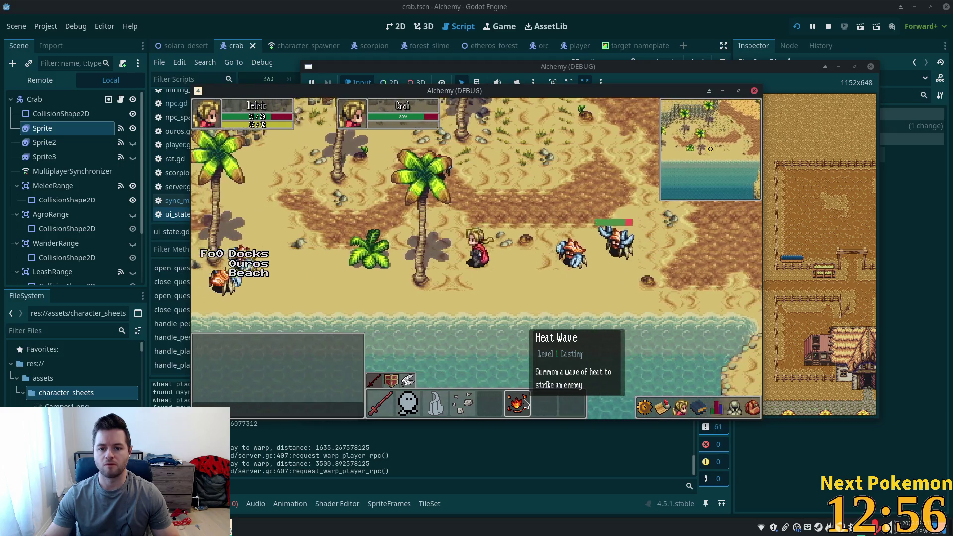
{"action": "key", "text": "a"}
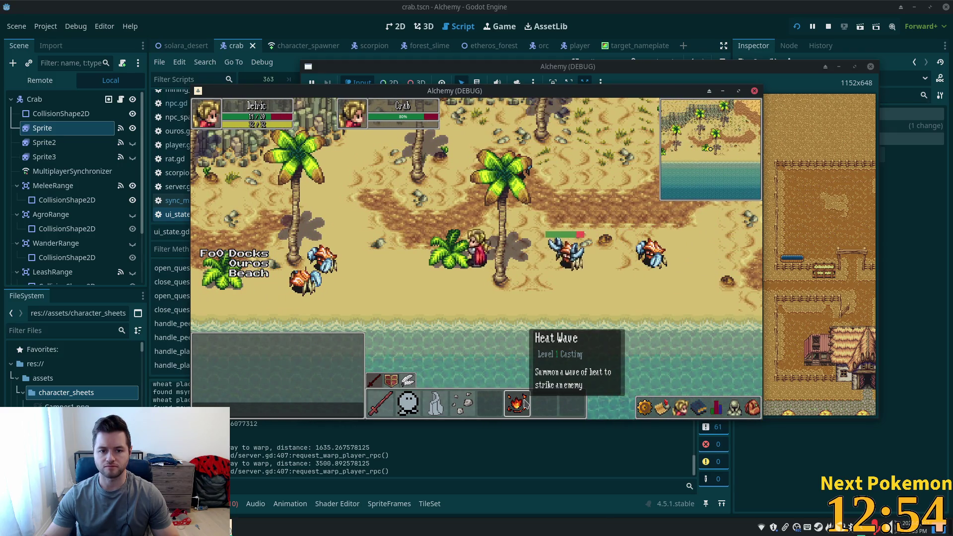
{"action": "key", "text": "d"}
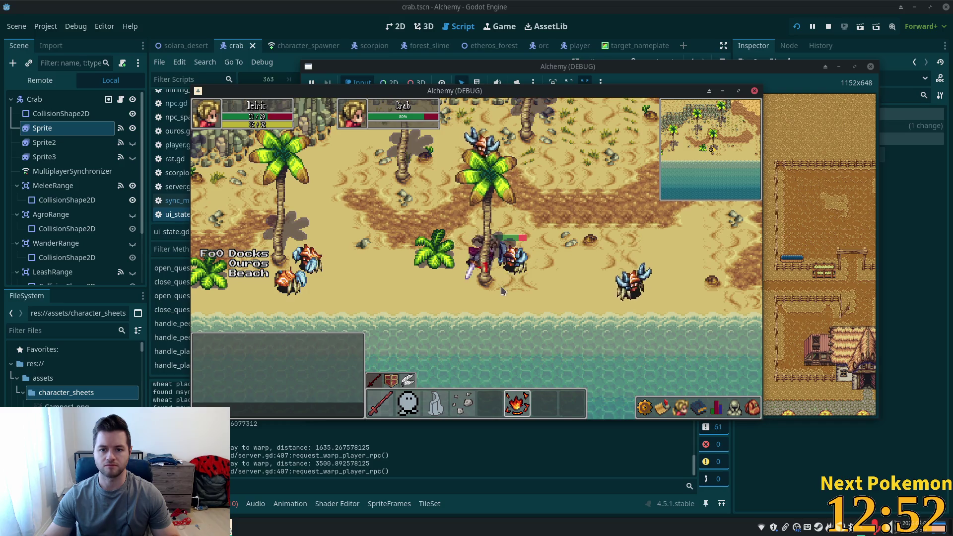
{"action": "key", "text": "d"}
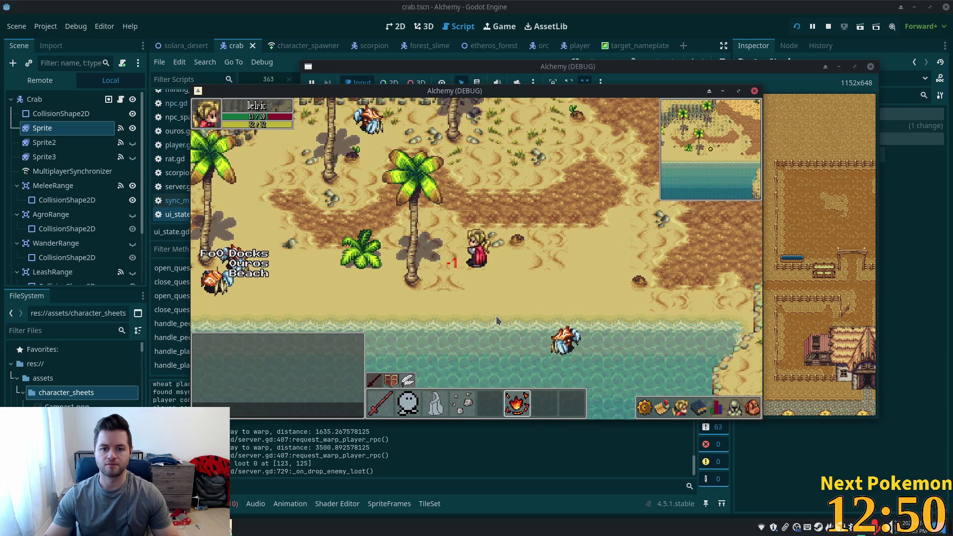
Step: Walk left toward the cliffs and cave, then back up-right across the beach
{"action": "key", "text": "a"}
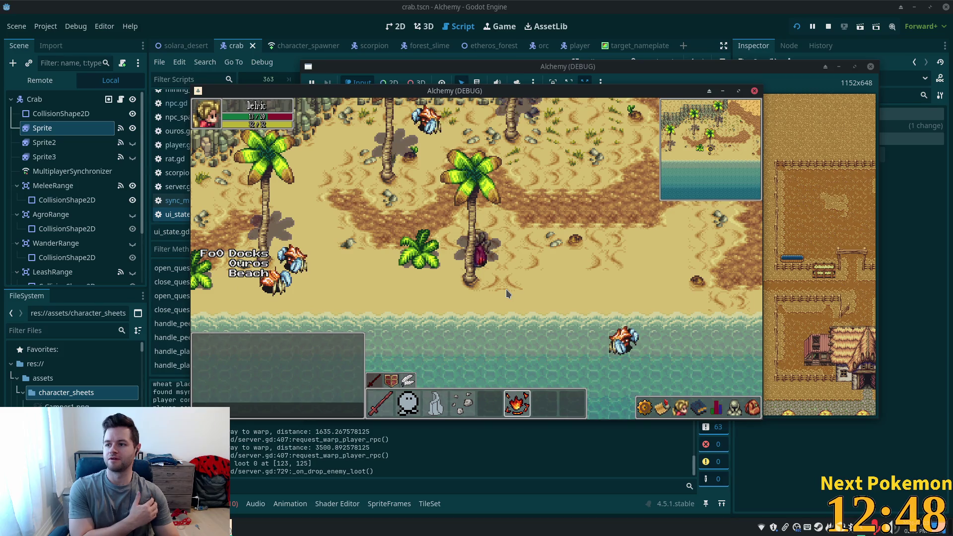
{"action": "key", "text": "w"}
{"action": "key", "text": "a"}
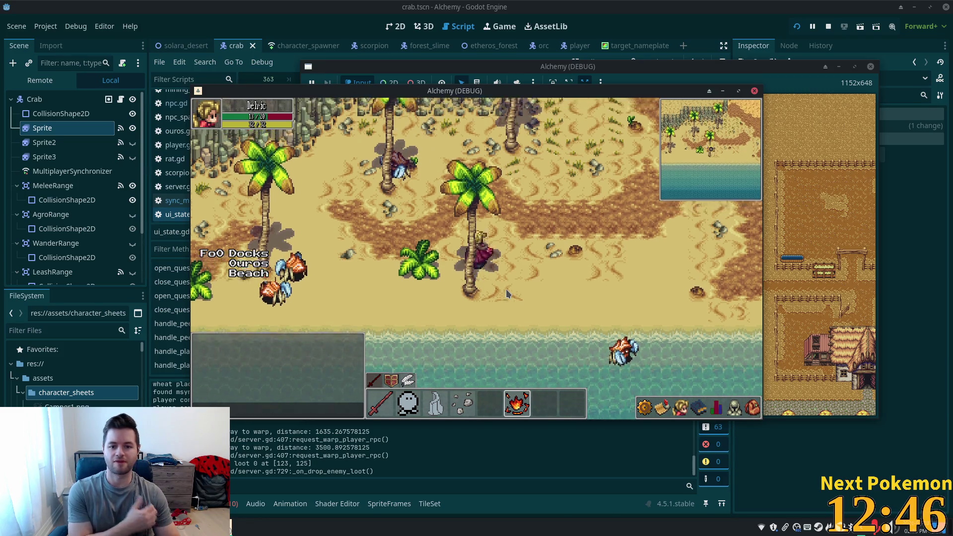
{"action": "key", "text": "a"}
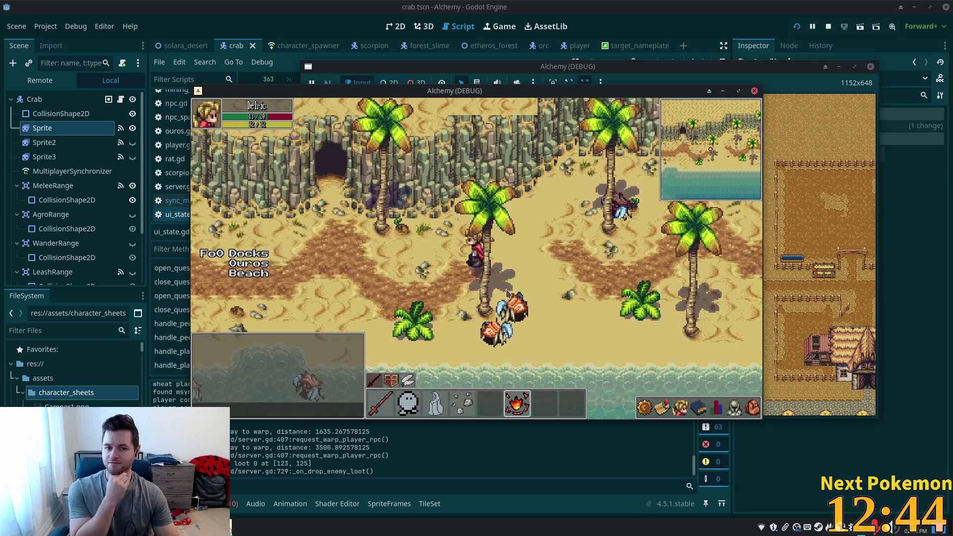
{"action": "key", "text": "a"}
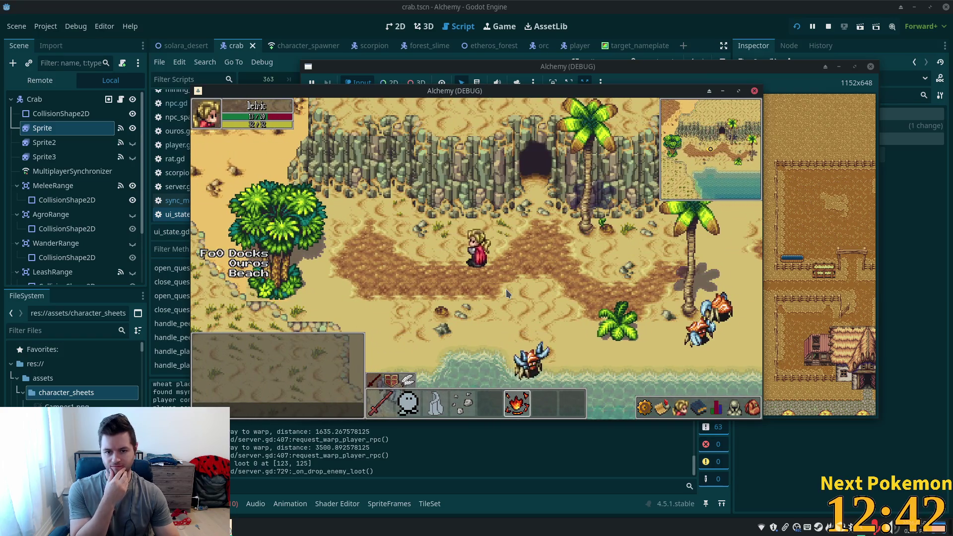
{"action": "key", "text": "s"}
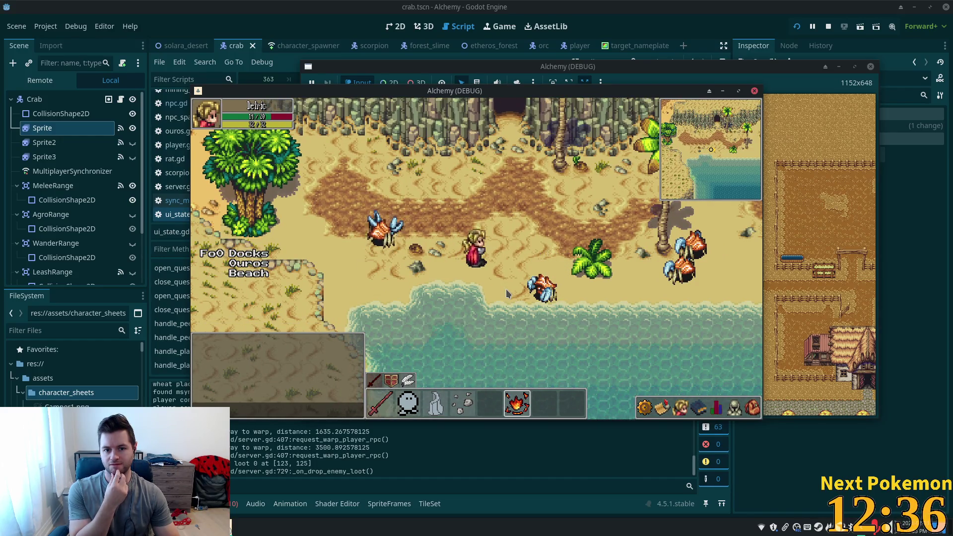
{"action": "key", "text": "w"}
{"action": "key", "text": "d"}
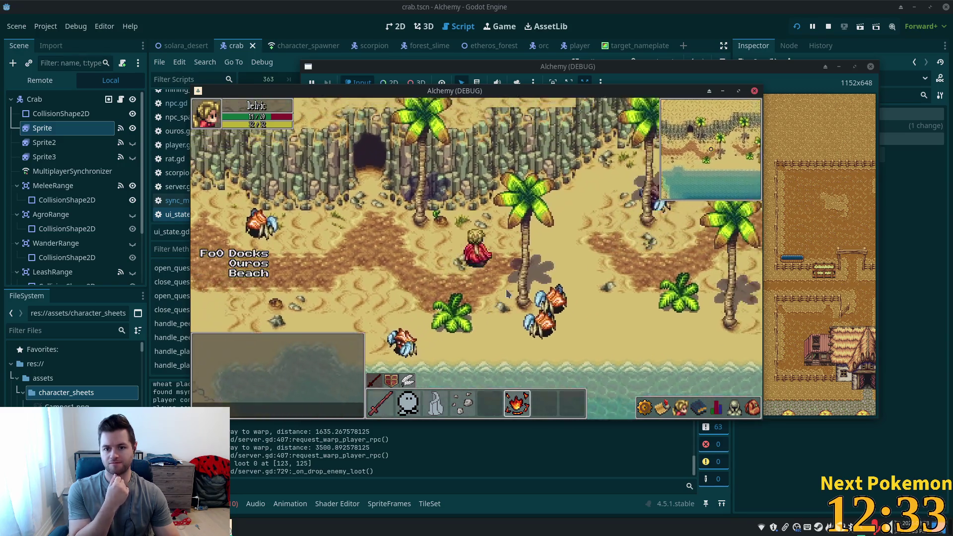
{"action": "key", "text": "w"}
{"action": "key", "text": "d"}
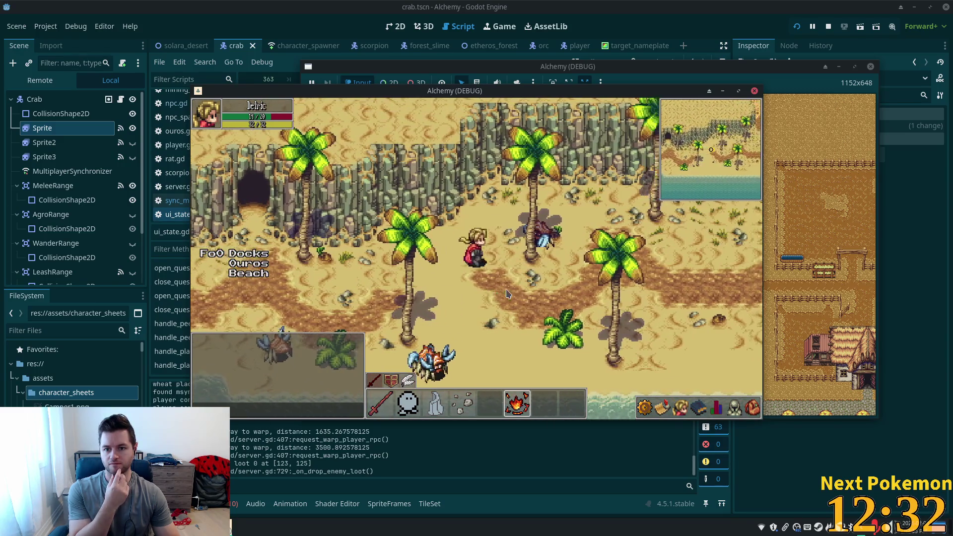
{"action": "key", "text": "d"}
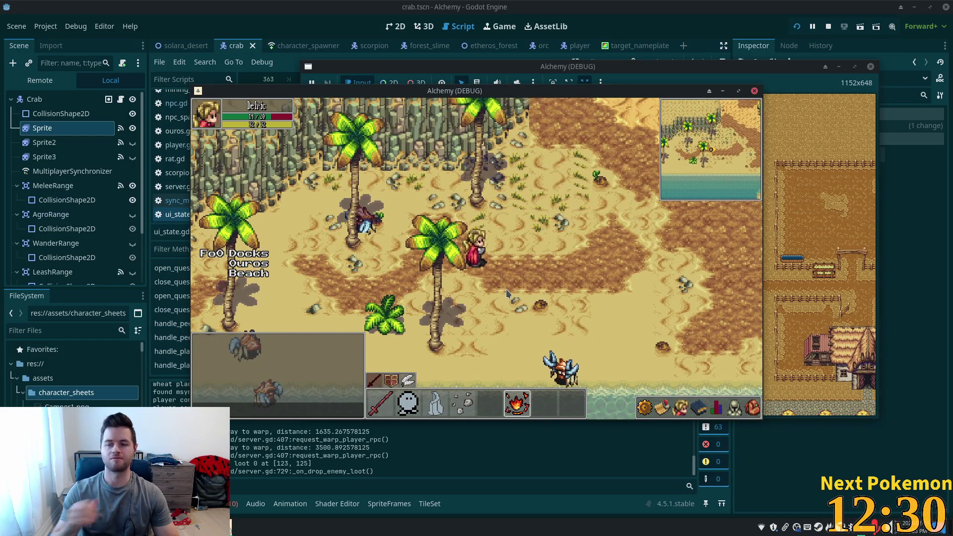
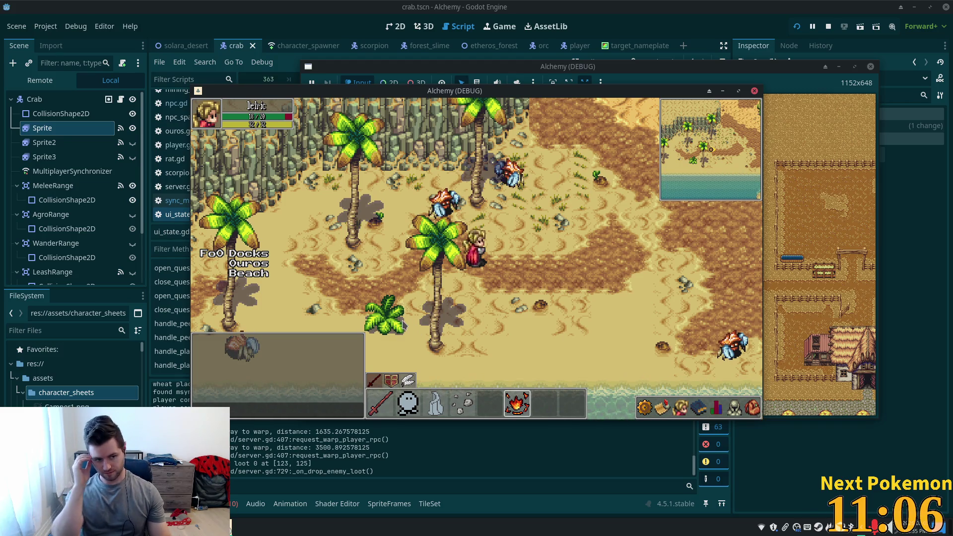
Step: Walk the character west and south past the cliffs, then east along the beach toward the crabs
{"action": "key", "text": "a"}
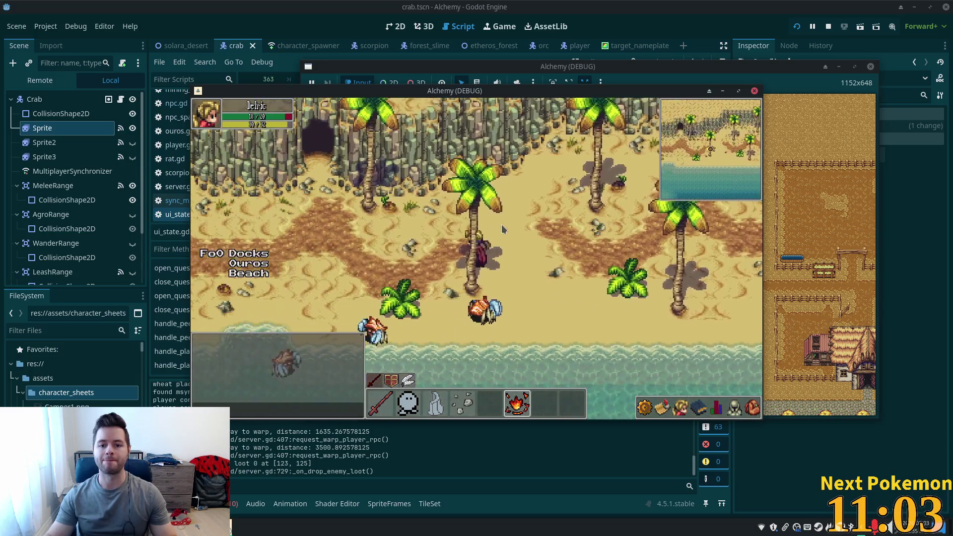
{"action": "key", "text": "a"}
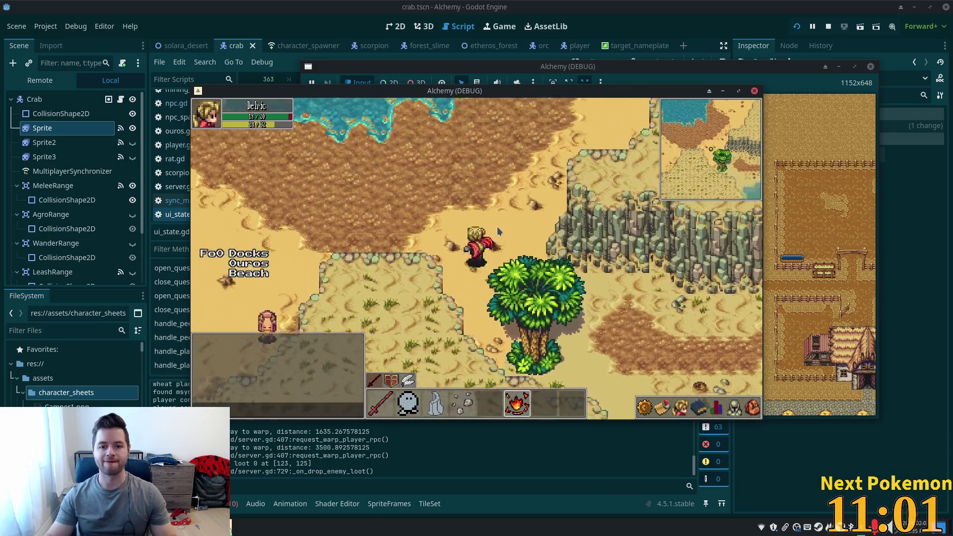
{"action": "key", "text": "s"}
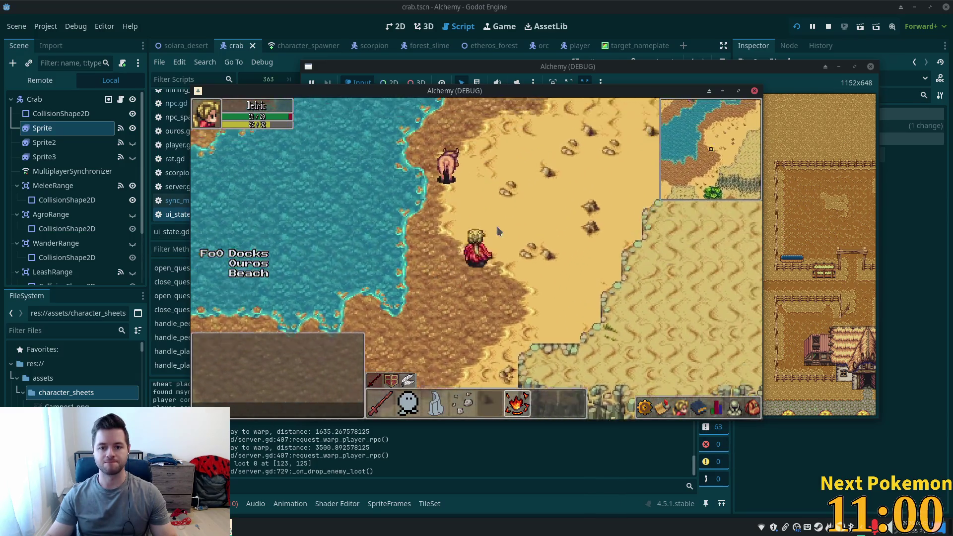
{"action": "key", "text": "s"}
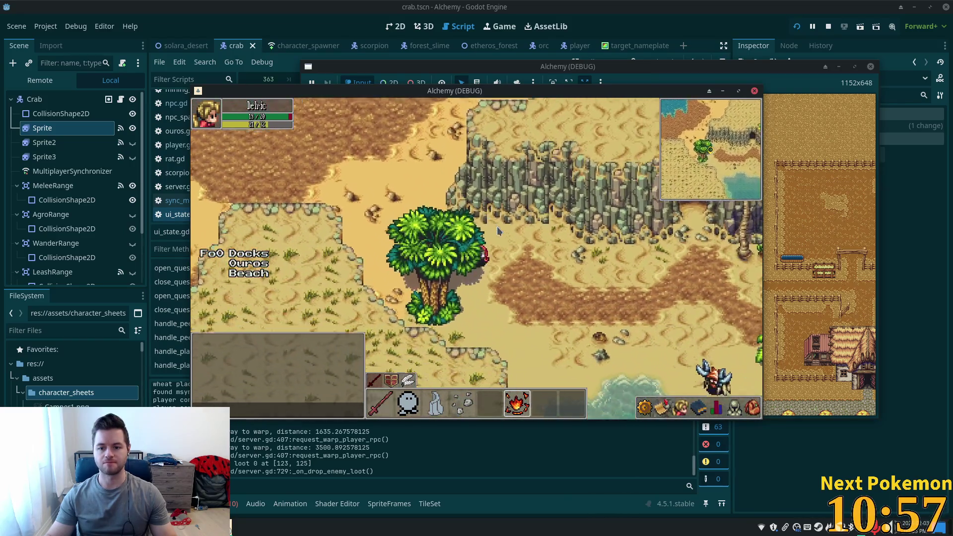
{"action": "key", "text": "d"}
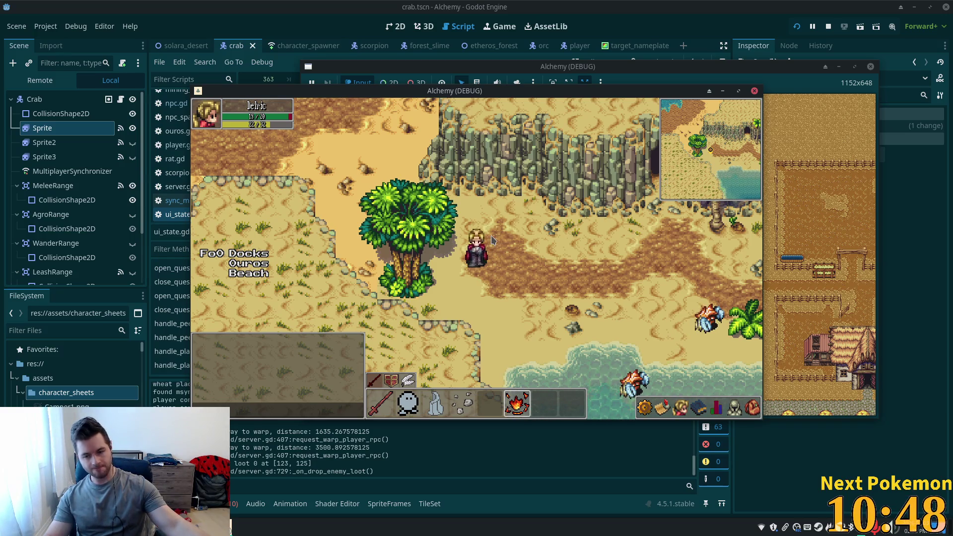
{"action": "key", "text": "d"}
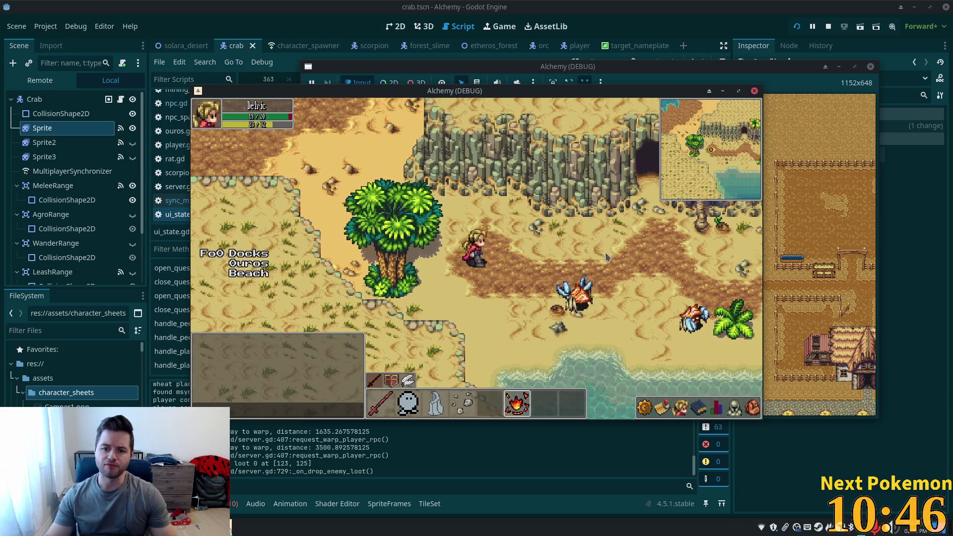
{"action": "key", "text": "d"}
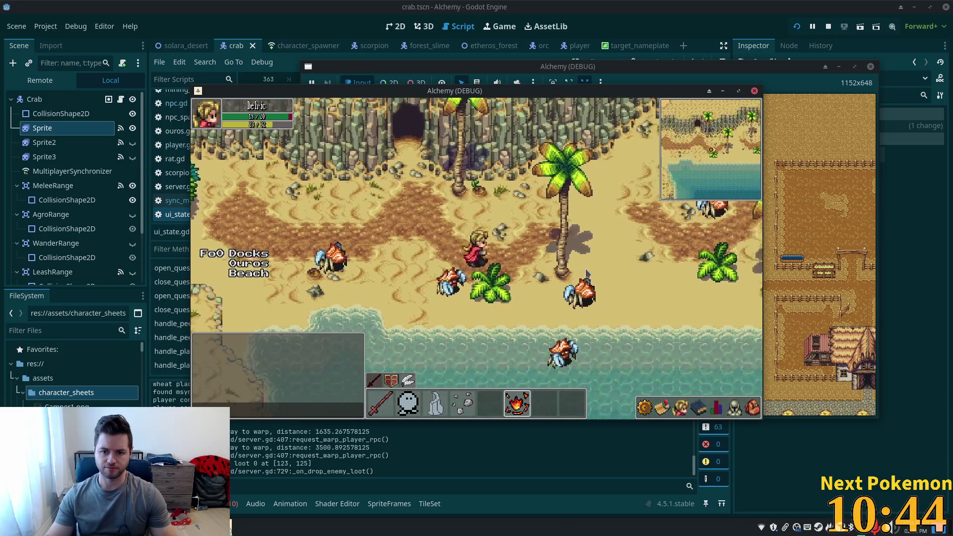
{"action": "key", "text": "d"}
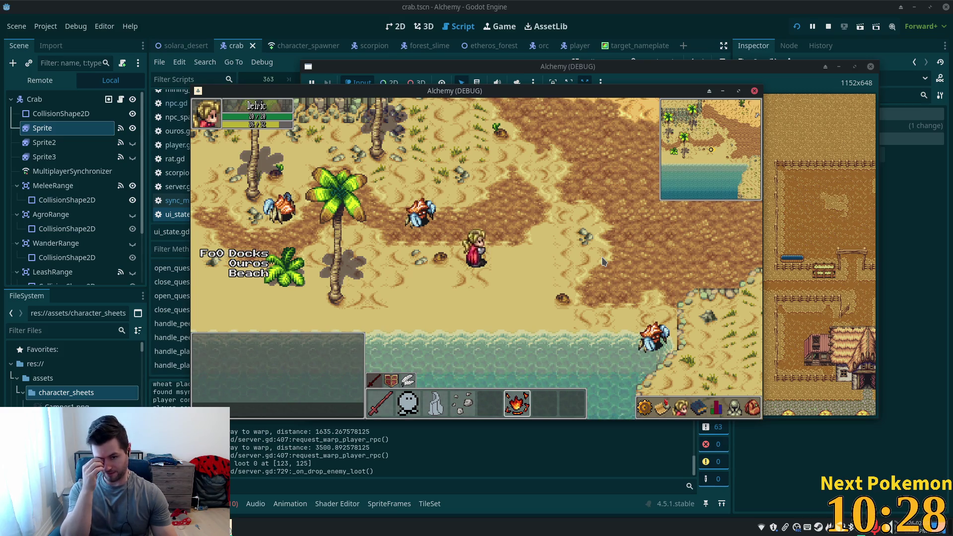
Step: Head back toward the cliffs, target a crab to show its nameplate, then stop the game
{"action": "key", "text": "a"}
{"action": "key", "text": "w"}
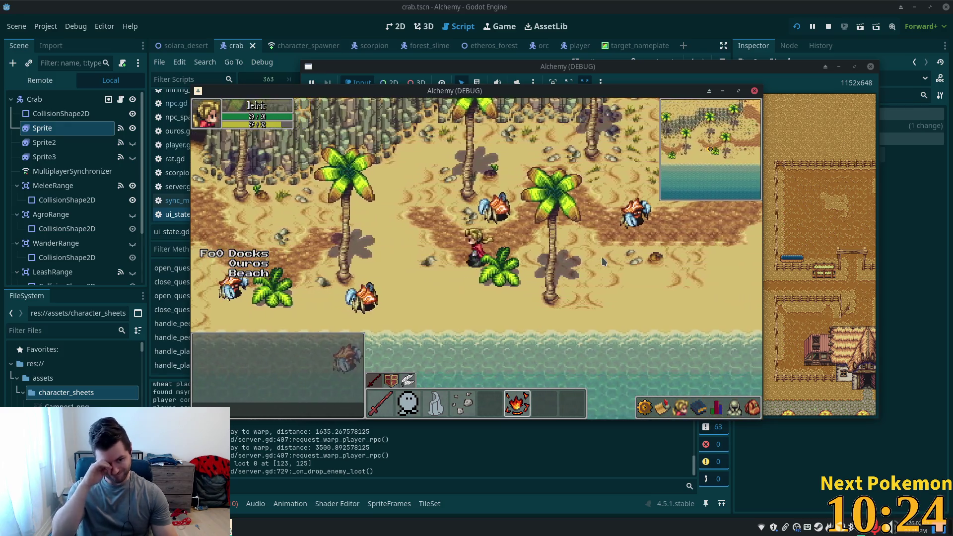
{"action": "key", "text": "a"}
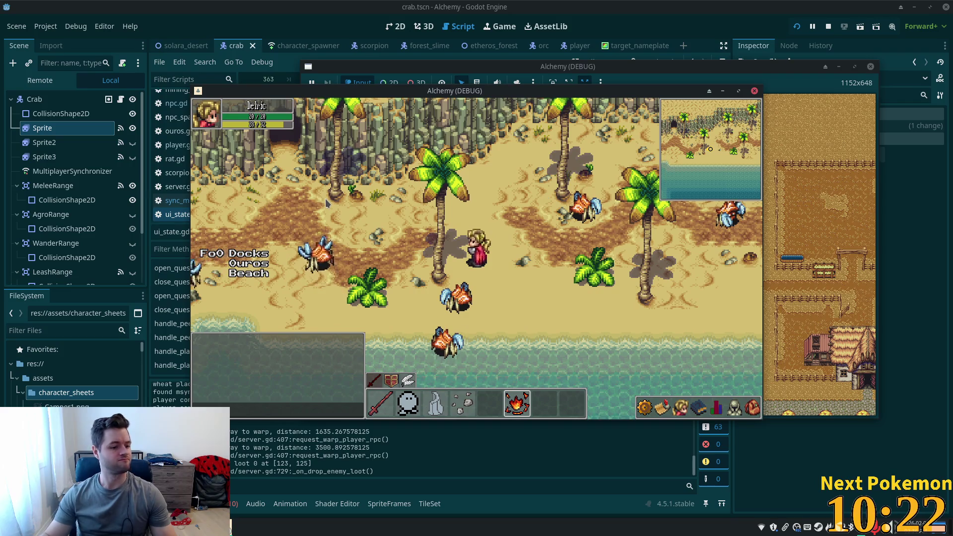
{"action": "key", "text": "a"}
{"action": "left_click", "coordinate": [314, 209]}
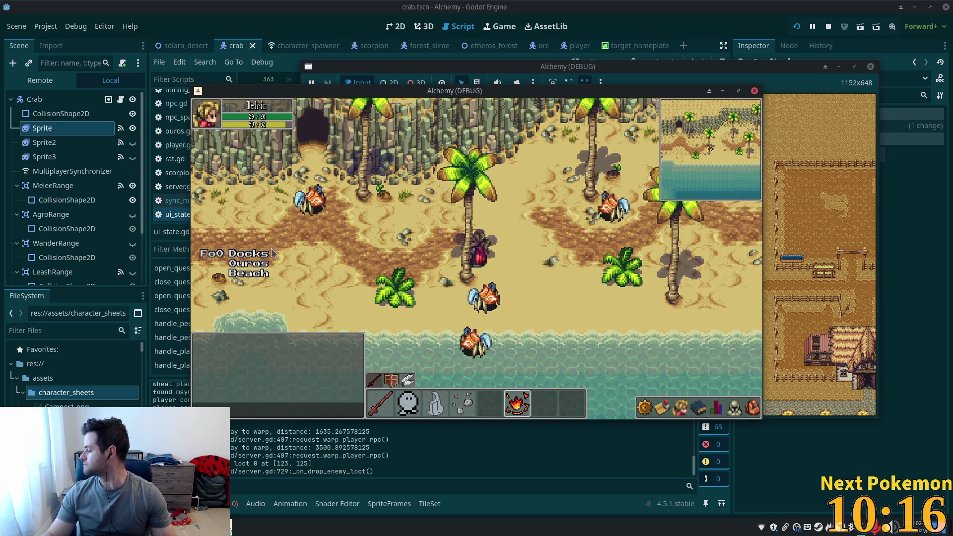
{"action": "key", "text": "a"}
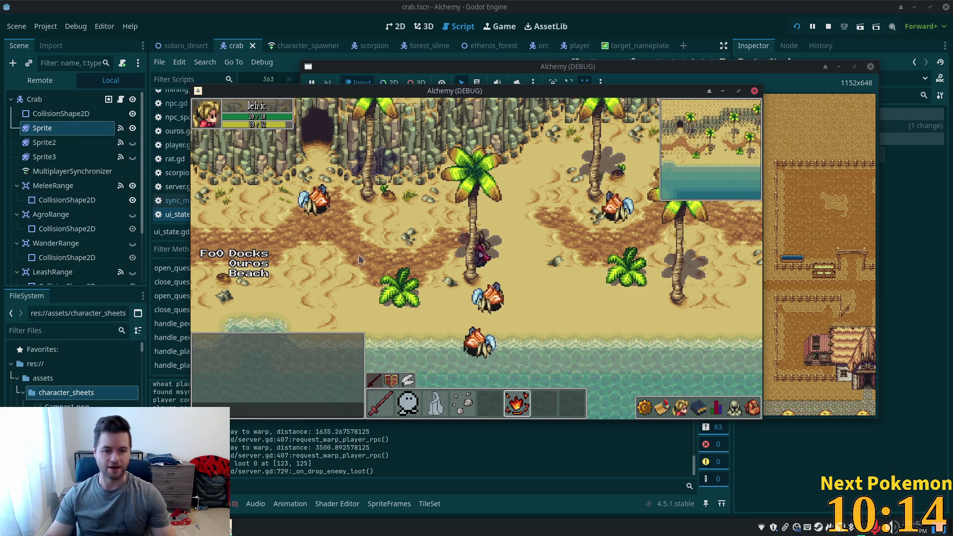
{"action": "key", "text": "a"}
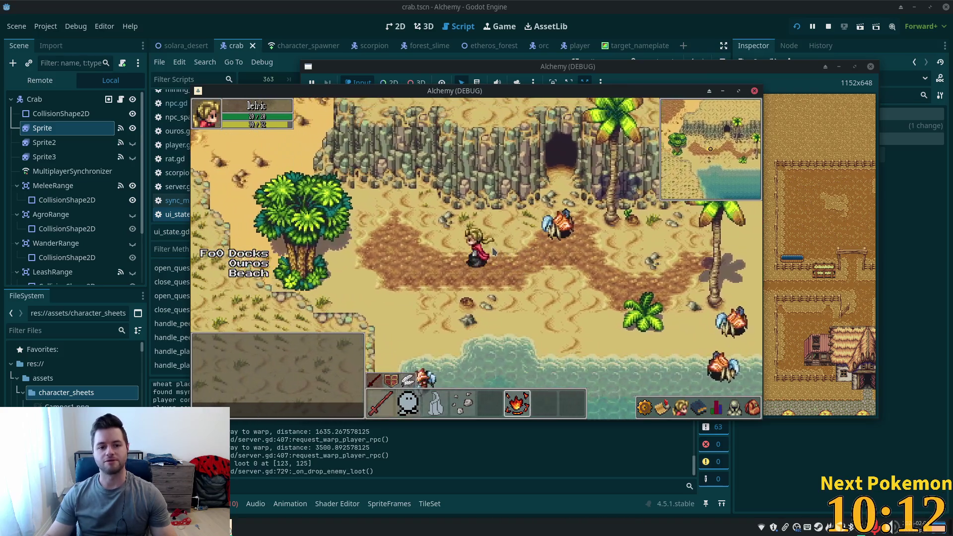
{"action": "key", "text": "a"}
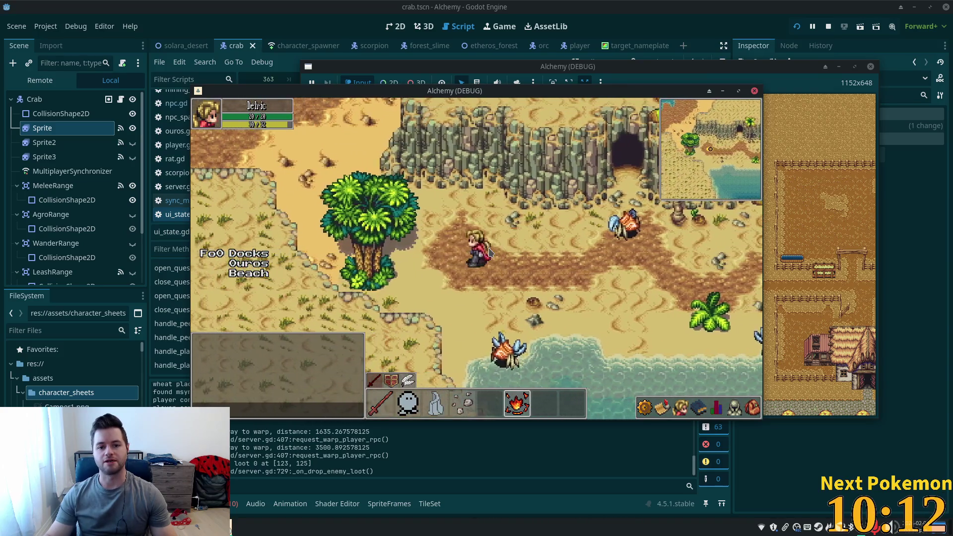
{"action": "key", "text": "w"}
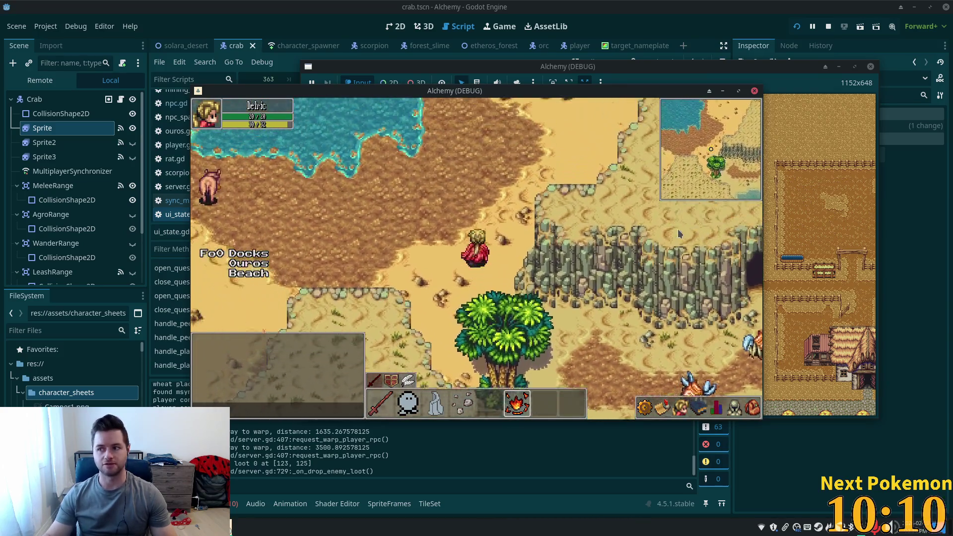
{"action": "key", "text": "w"}
{"action": "key", "text": "a"}
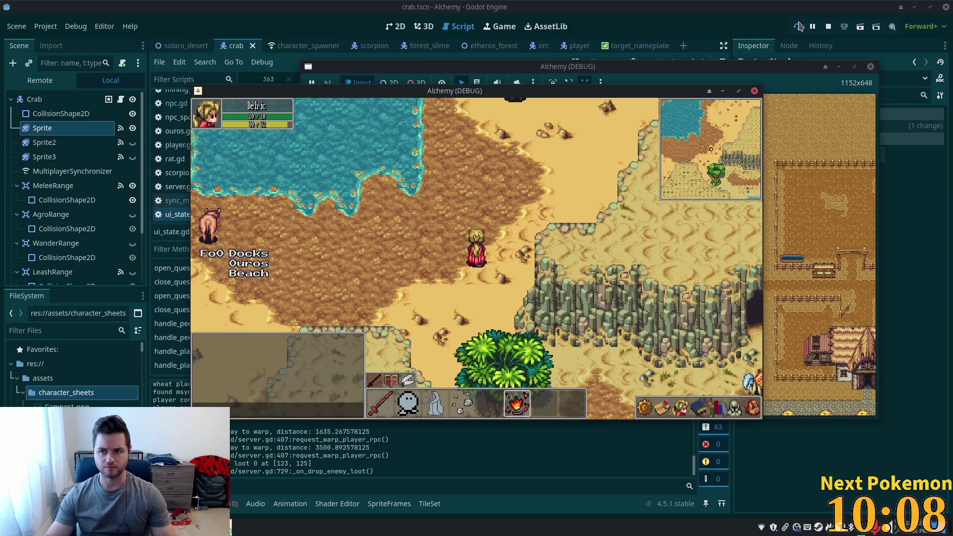
{"action": "left_click", "coordinate": [828, 26]}
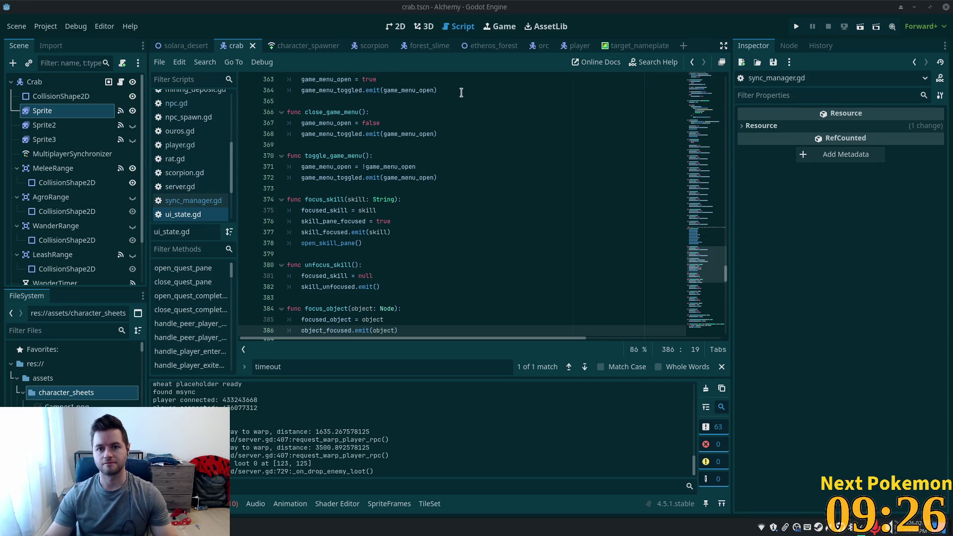
Step: Close the orc, scorpion and crab scene tabs
{"action": "left_click", "coordinate": [545, 46]}
{"action": "left_click", "coordinate": [548, 46]}
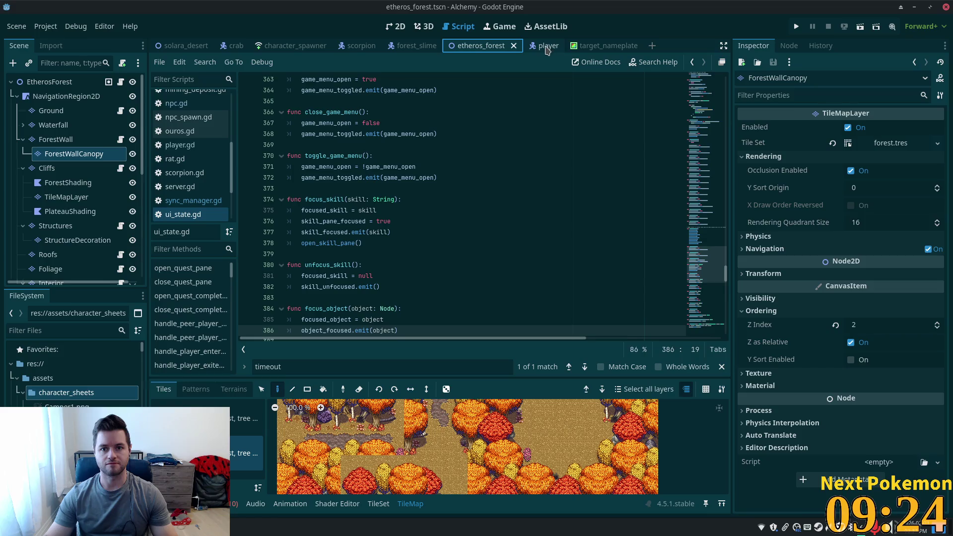
{"action": "left_click", "coordinate": [365, 47]}
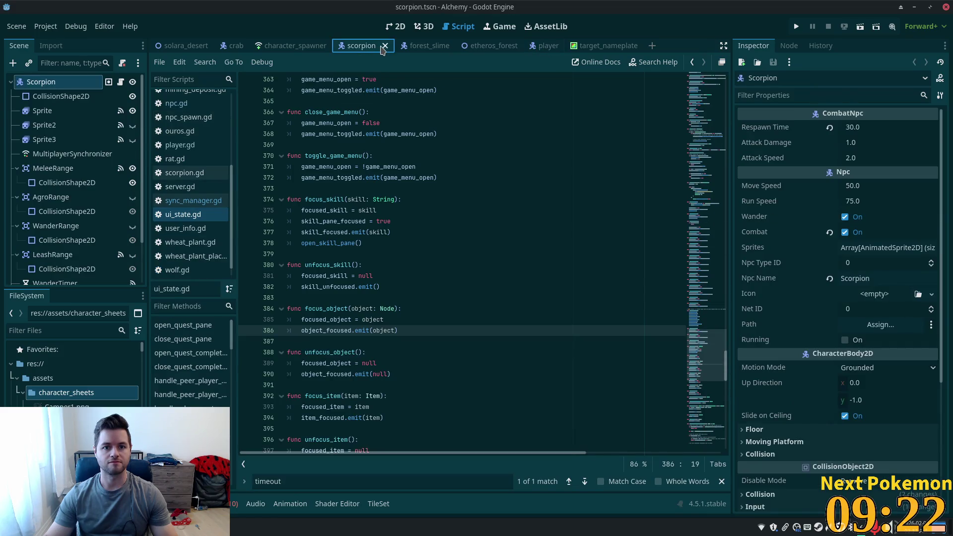
{"action": "left_click", "coordinate": [385, 46]}
{"action": "left_click", "coordinate": [234, 46]}
{"action": "left_click", "coordinate": [254, 45]}
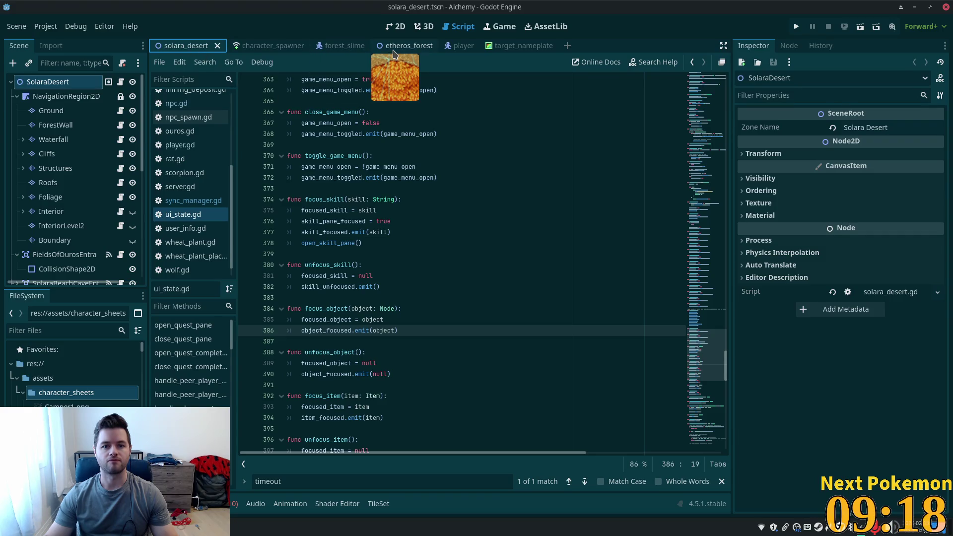
Step: Close etheros_forest and solara_desert, discard an accidental empty scene, and leave target_nameplate showing
{"action": "left_click", "coordinate": [407, 46]}
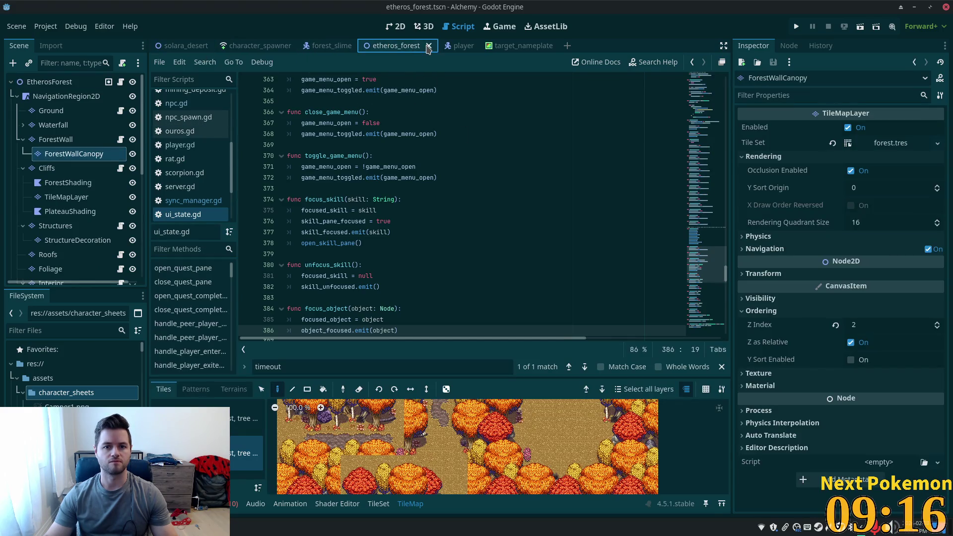
{"action": "left_click", "coordinate": [429, 46]}
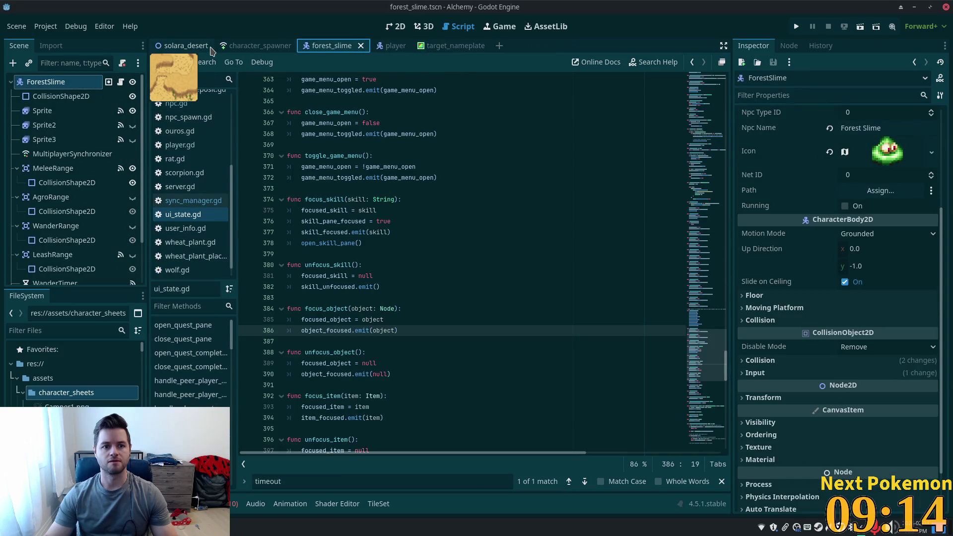
{"action": "left_click", "coordinate": [204, 48]}
{"action": "left_click", "coordinate": [218, 46]}
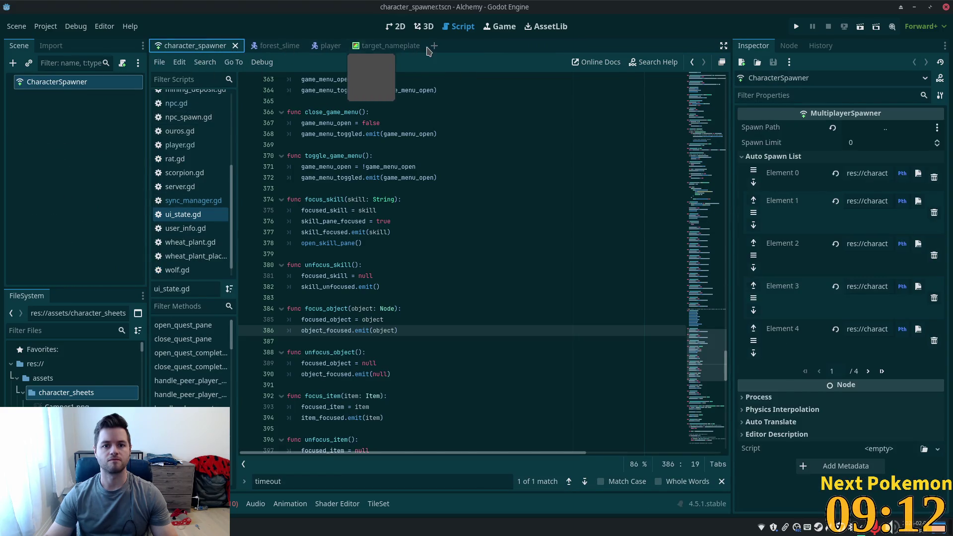
{"action": "left_click", "coordinate": [382, 45]}
{"action": "left_click", "coordinate": [420, 46]}
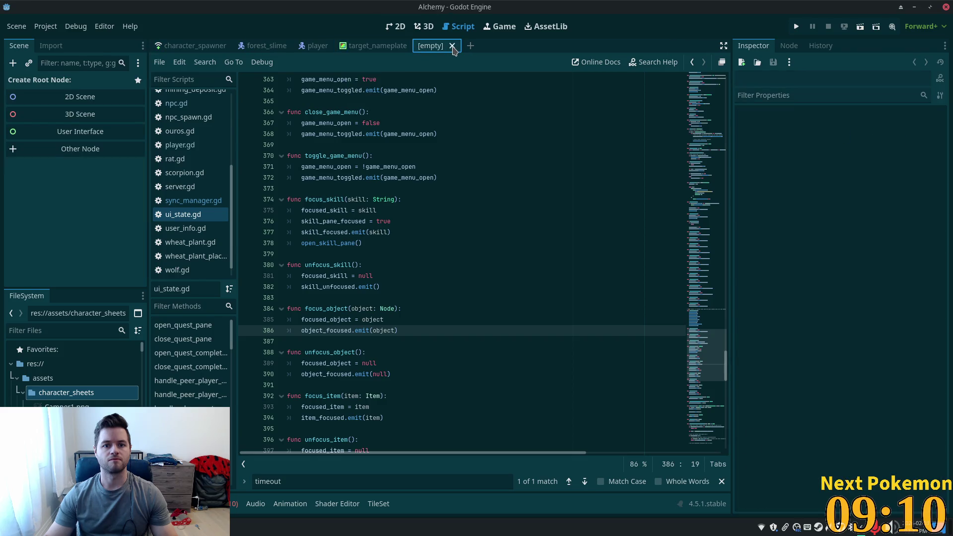
{"action": "left_click", "coordinate": [452, 46]}
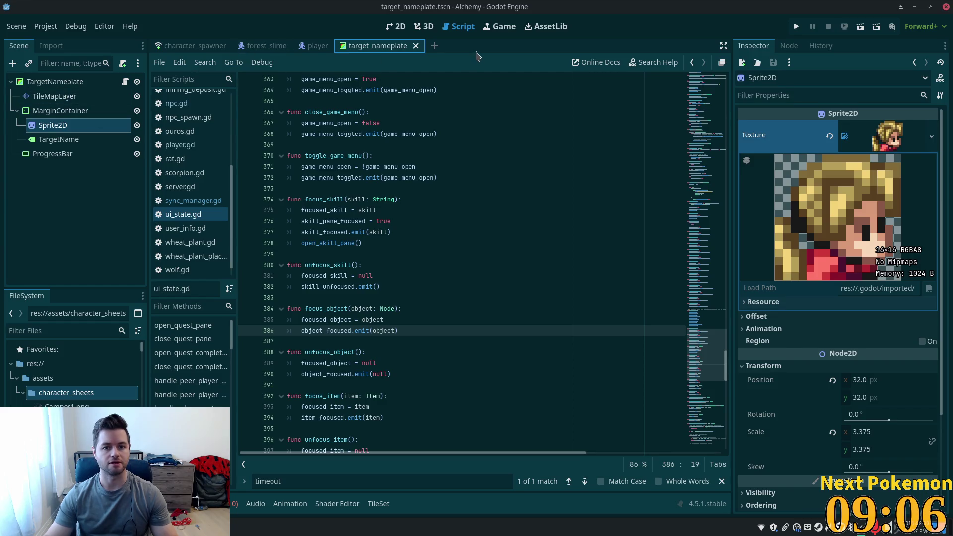
{"action": "key", "text": "alt+shift+o"}
Step: Quick-open crab.tscn and select the Crab root node
{"action": "type", "text": "crab"}
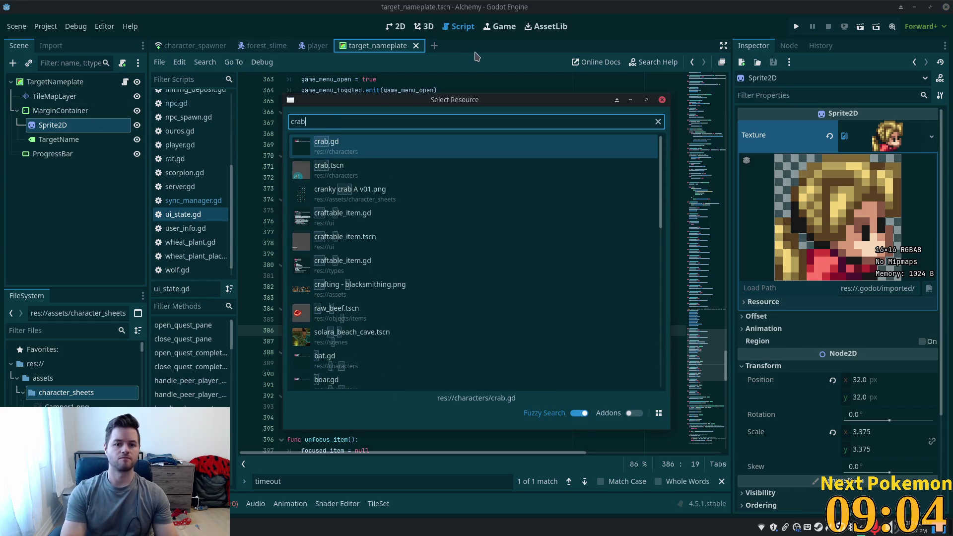
{"action": "key", "text": "Return"}
{"action": "left_click", "coordinate": [35, 82]}
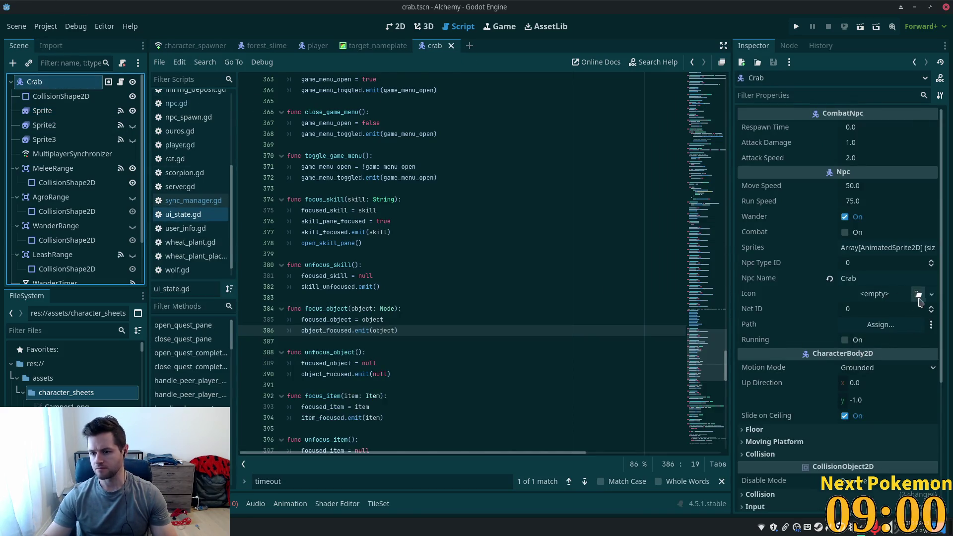
Step: Give the Crab's Icon a new AtlasTexture with cranky crab A v01.png as its atlas
{"action": "left_click", "coordinate": [918, 295]}
{"action": "left_click", "coordinate": [918, 336]}
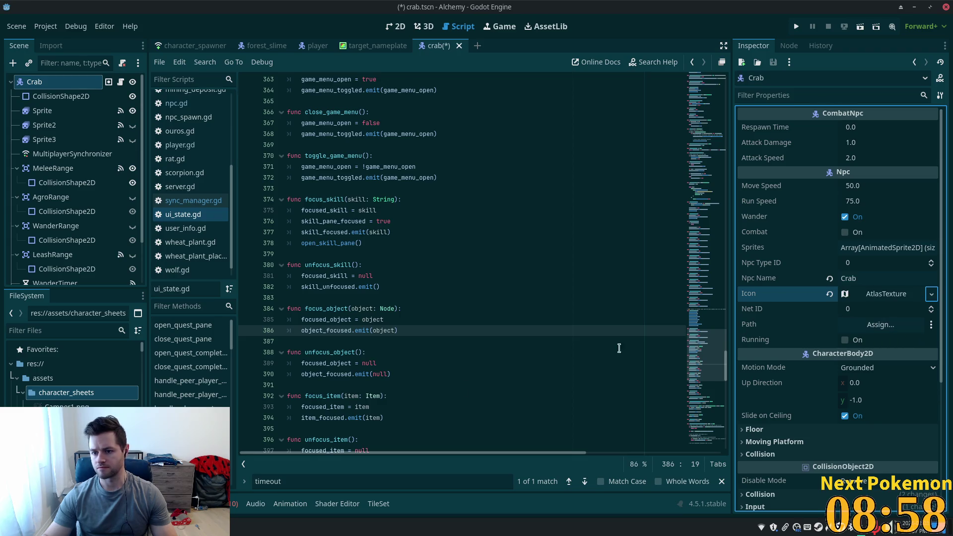
{"action": "left_click_drag", "start_coordinate": [75, 432], "coordinate": [869, 297]}
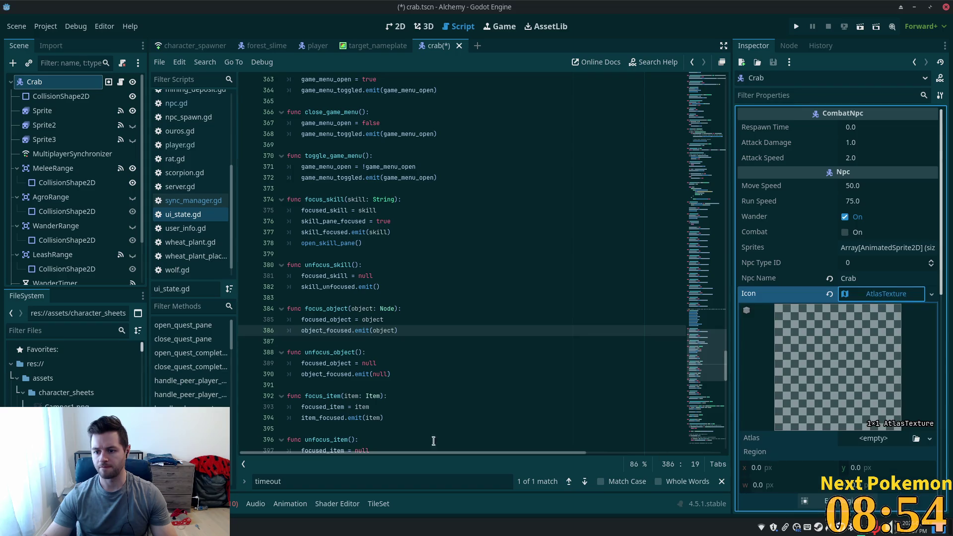
{"action": "mouse_move", "coordinate": [74, 432]}
{"action": "left_mouse_down"}
{"action": "mouse_move", "coordinate": [641, 446]}
{"action": "mouse_move", "coordinate": [861, 442]}
{"action": "left_mouse_up"}
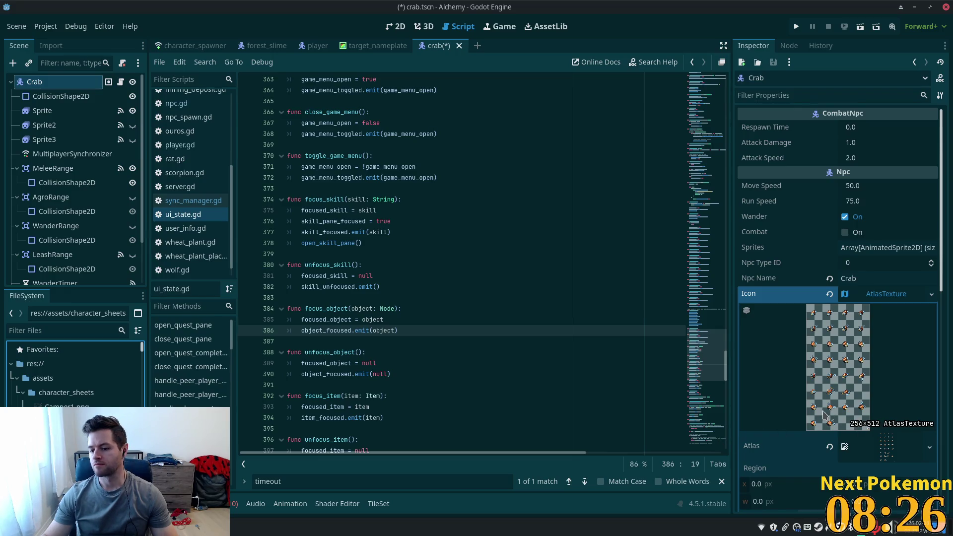
{"action": "scroll", "coordinate": [827, 440], "scroll_direction": "down", "scroll_amount": 5}
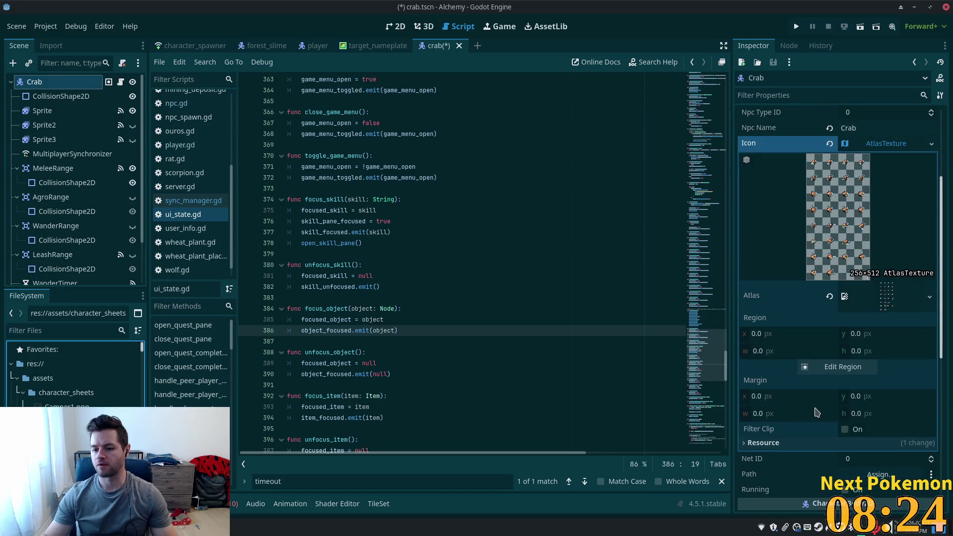
{"action": "left_click", "coordinate": [839, 367]}
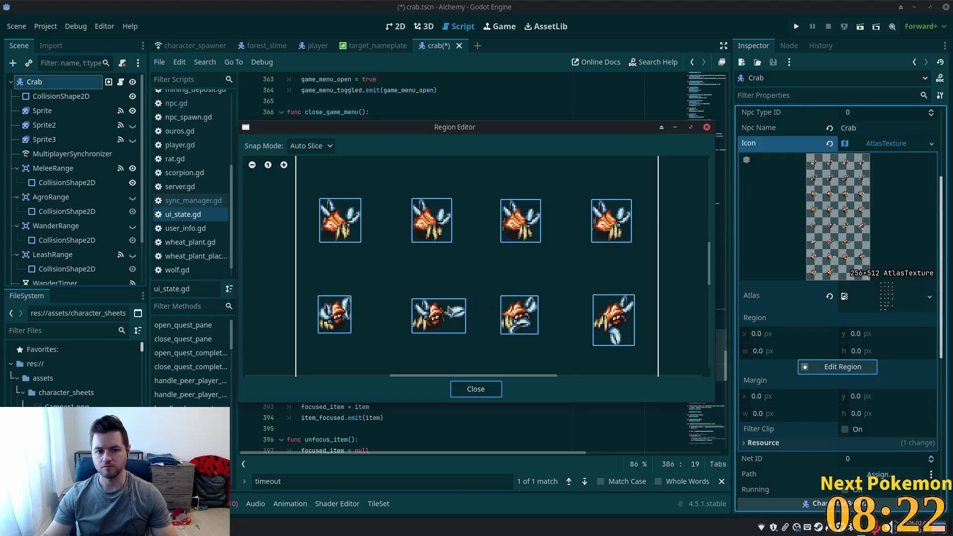
Step: Pick the bottom-left crab frame as the icon region and size it 16×16
{"action": "scroll", "coordinate": [398, 283], "scroll_direction": "down", "scroll_amount": 3}
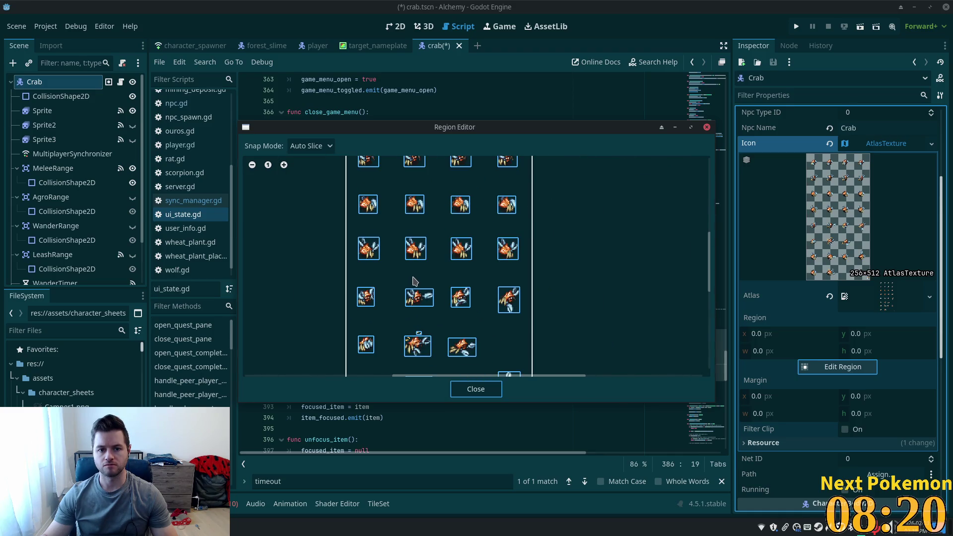
{"action": "scroll", "coordinate": [487, 228], "scroll_direction": "down", "scroll_amount": 3}
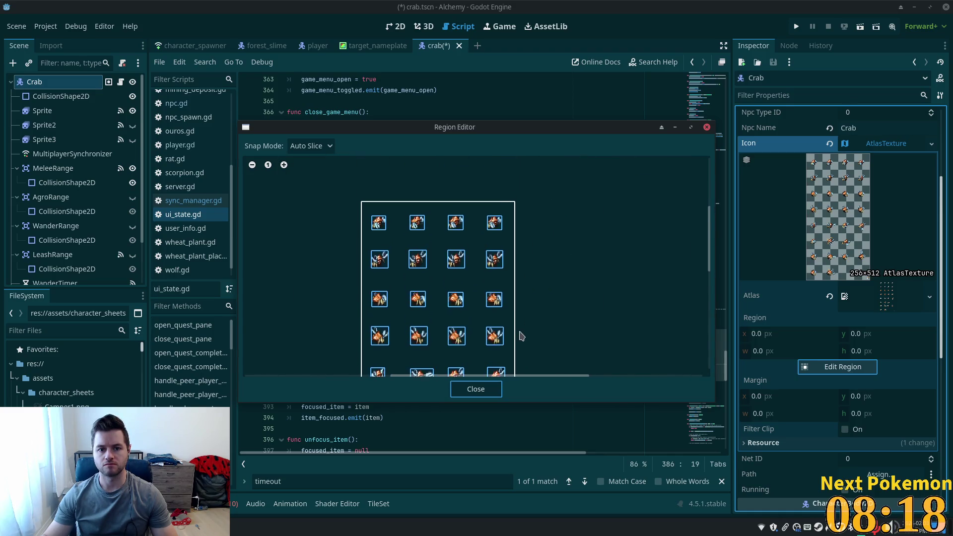
{"action": "scroll", "coordinate": [417, 223], "scroll_direction": "up", "scroll_amount": 3}
{"action": "scroll", "coordinate": [453, 240], "scroll_direction": "up", "scroll_amount": 1}
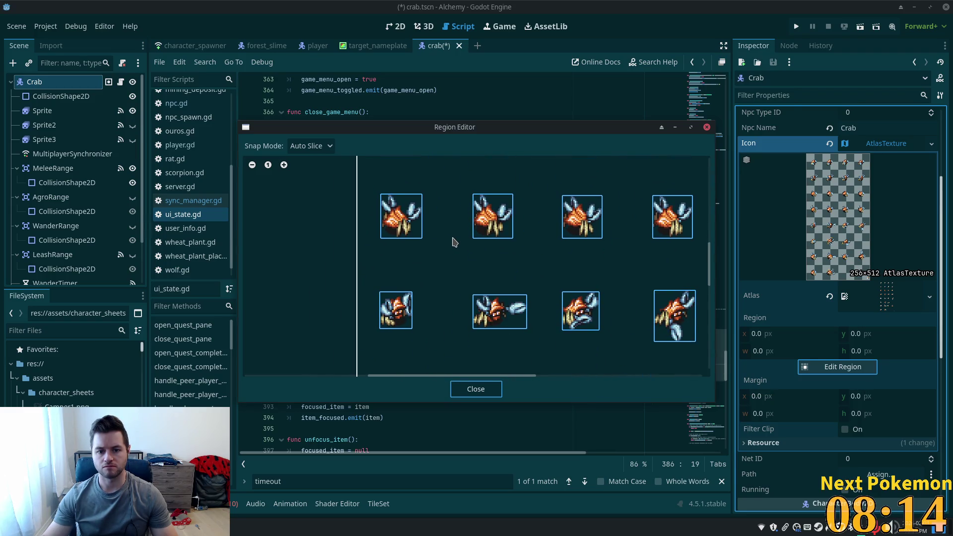
{"action": "left_click", "coordinate": [397, 313]}
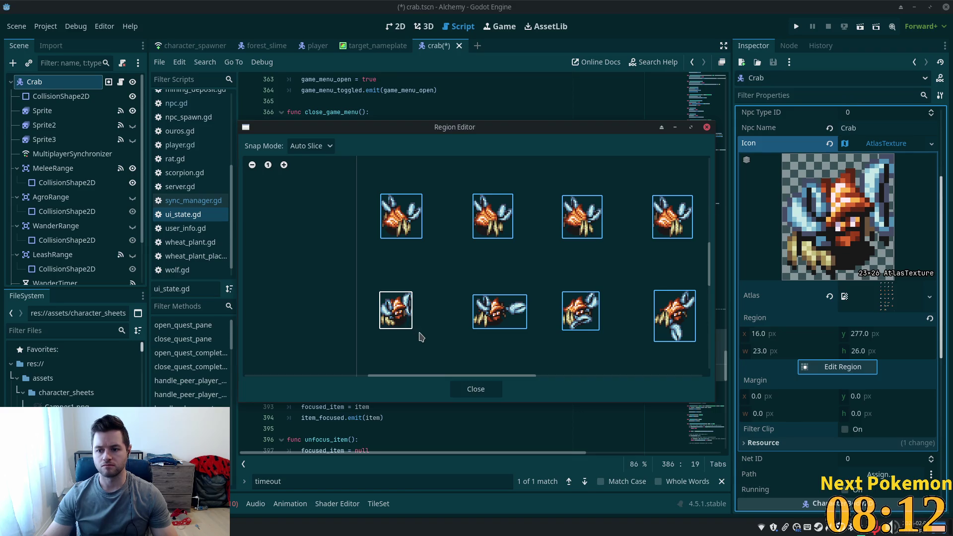
{"action": "left_click", "coordinate": [476, 391]}
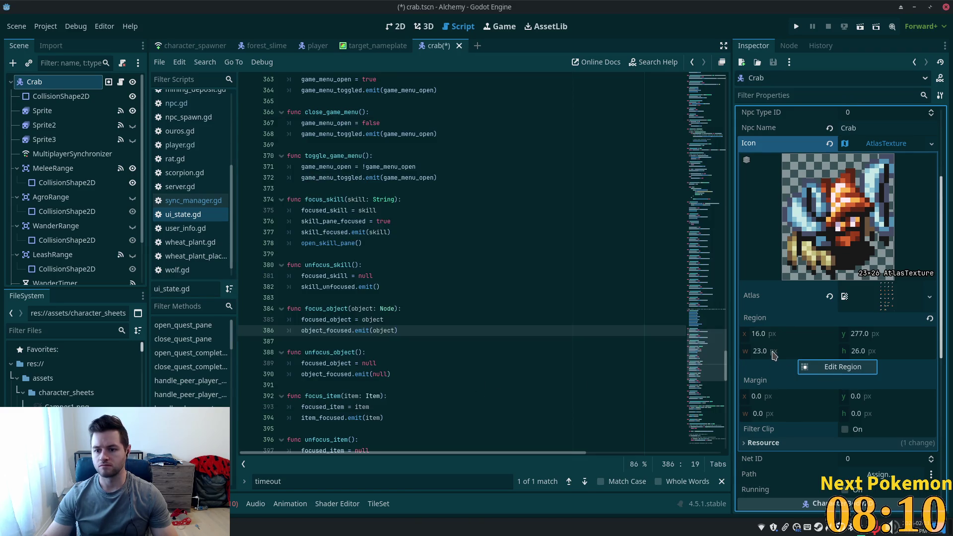
{"action": "left_click", "coordinate": [773, 354]}
{"action": "type", "text": "16"}
{"action": "key", "text": "Tab"}
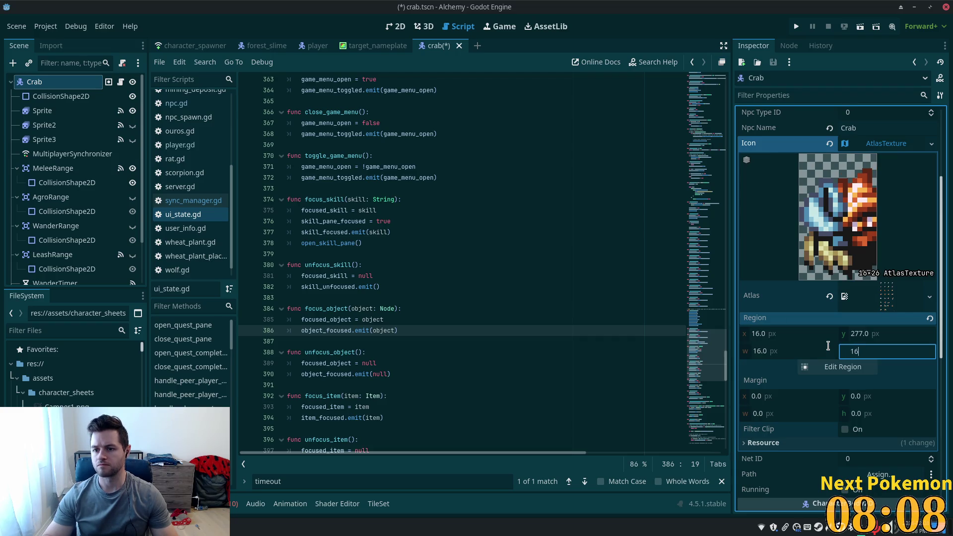
{"action": "type", "text": "16"}
{"action": "key", "text": "Tab"}
Step: Position the icon region at x 20, y 281 to frame the crab's face
{"action": "left_click", "coordinate": [799, 336]}
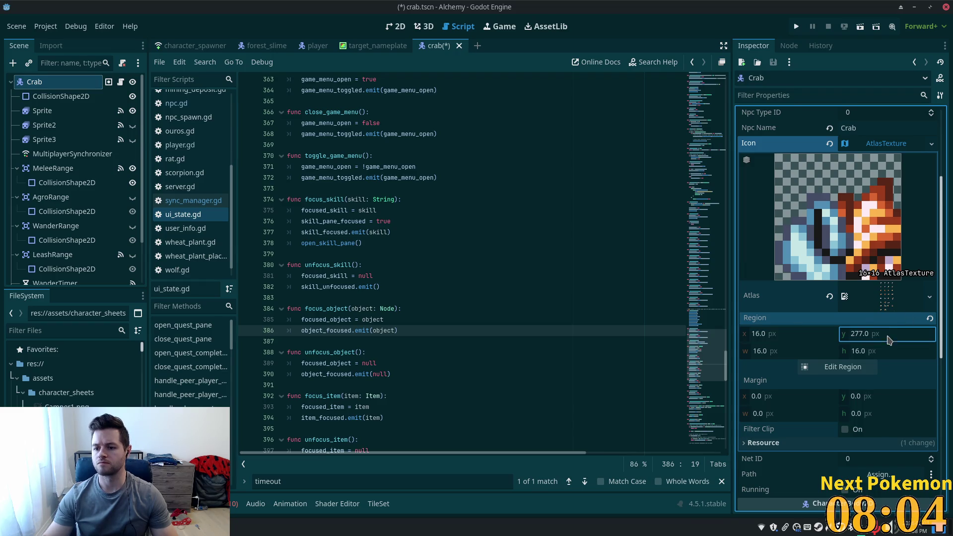
{"action": "left_click", "coordinate": [887, 335]}
{"action": "type", "text": "278"}
{"action": "key", "text": "Return"}
{"action": "key", "text": "Up"}
{"action": "key", "text": "Up"}
{"action": "key", "text": "Up"}
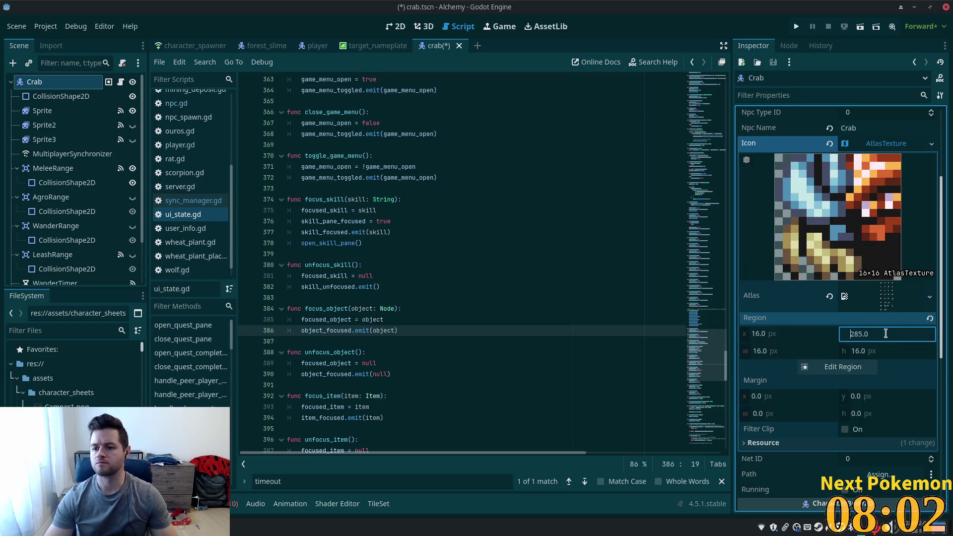
{"action": "left_click", "coordinate": [772, 337]}
{"action": "key", "text": "Up"}
{"action": "key", "text": "Up"}
{"action": "key", "text": "Up"}
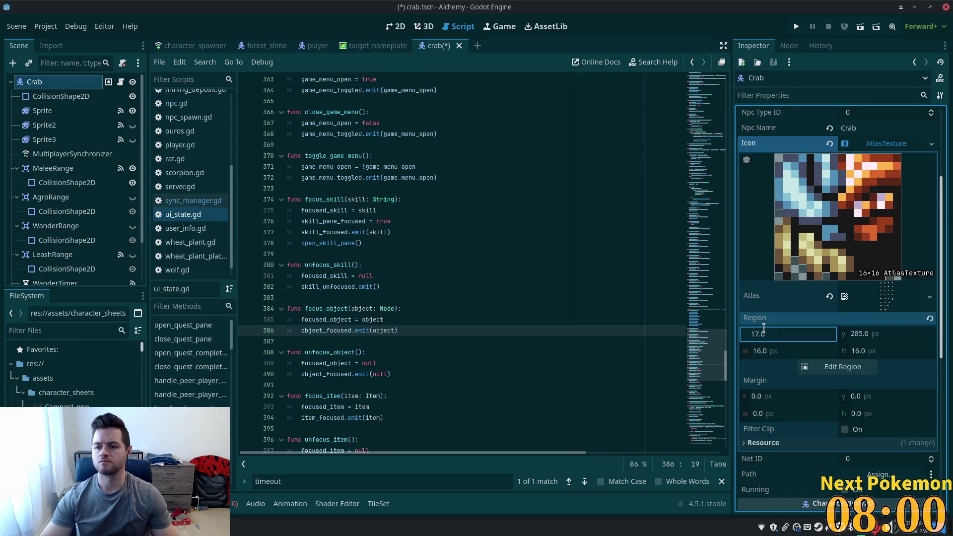
{"action": "key", "text": "Down"}
{"action": "key", "text": "Down"}
{"action": "key", "text": "Down"}
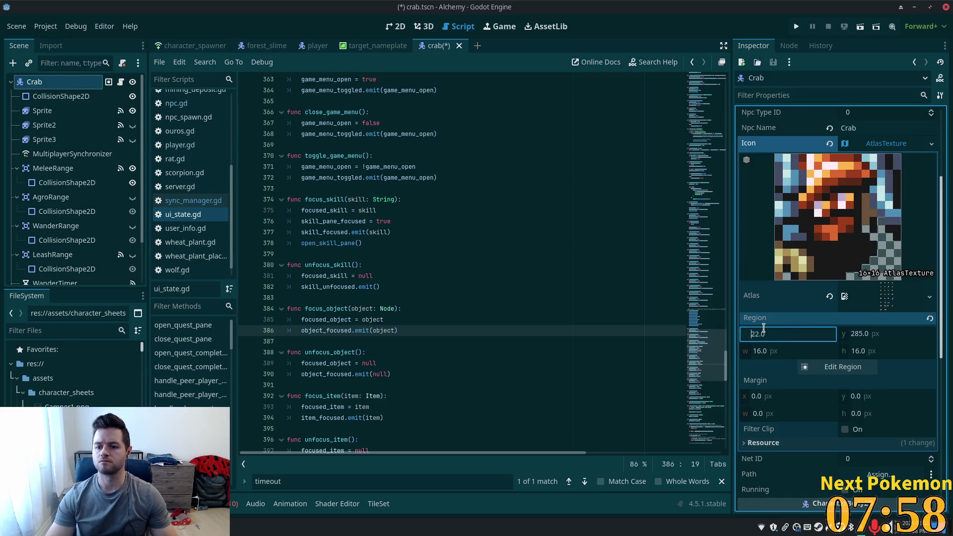
{"action": "key", "text": "Down"}
{"action": "key", "text": "Up"}
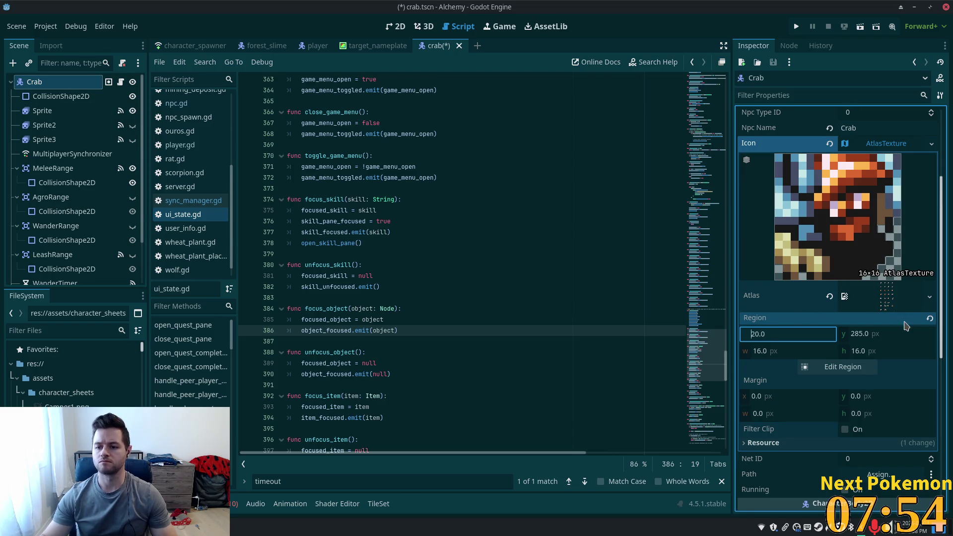
{"action": "left_click", "coordinate": [893, 330]}
{"action": "key", "text": "Down"}
{"action": "key", "text": "Down"}
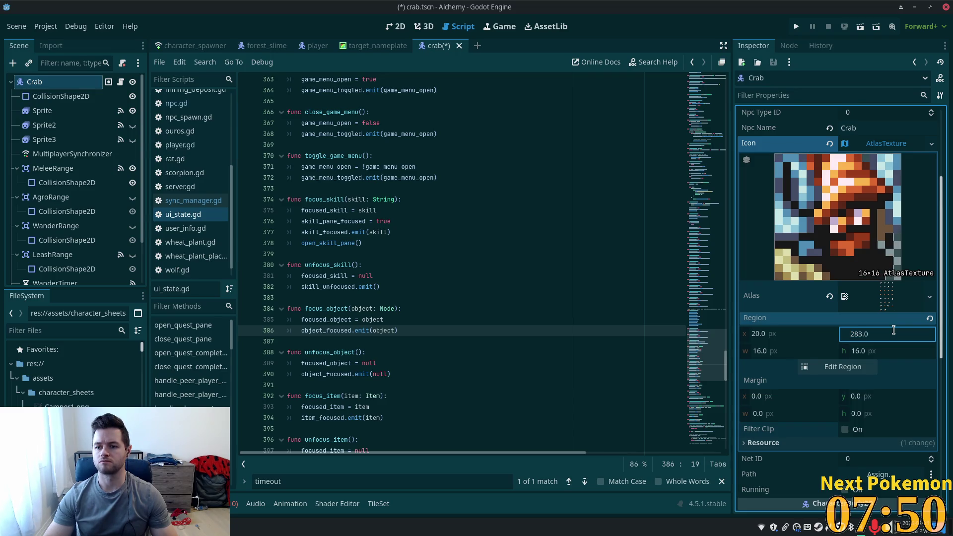
{"action": "key", "text": "Down"}
{"action": "key", "text": "Down"}
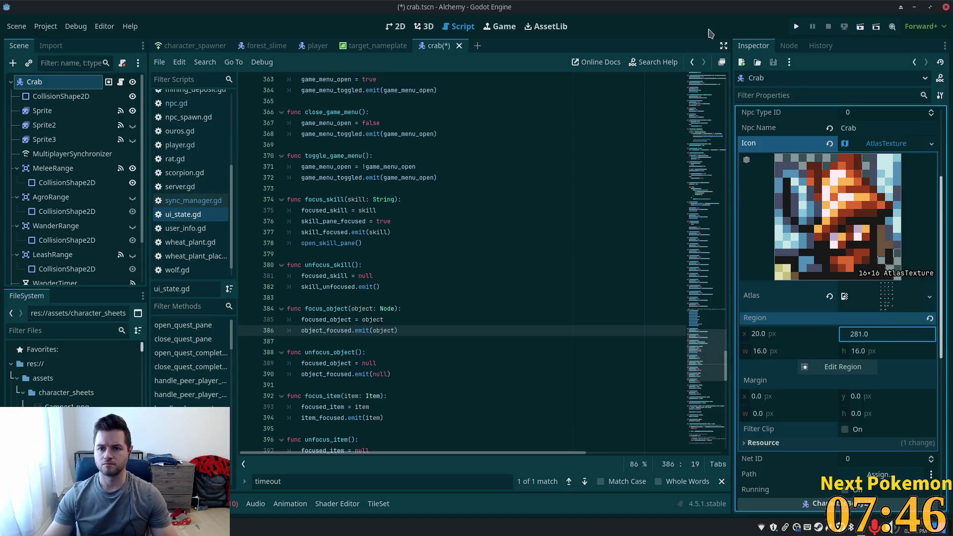
{"action": "left_click", "coordinate": [874, 145]}
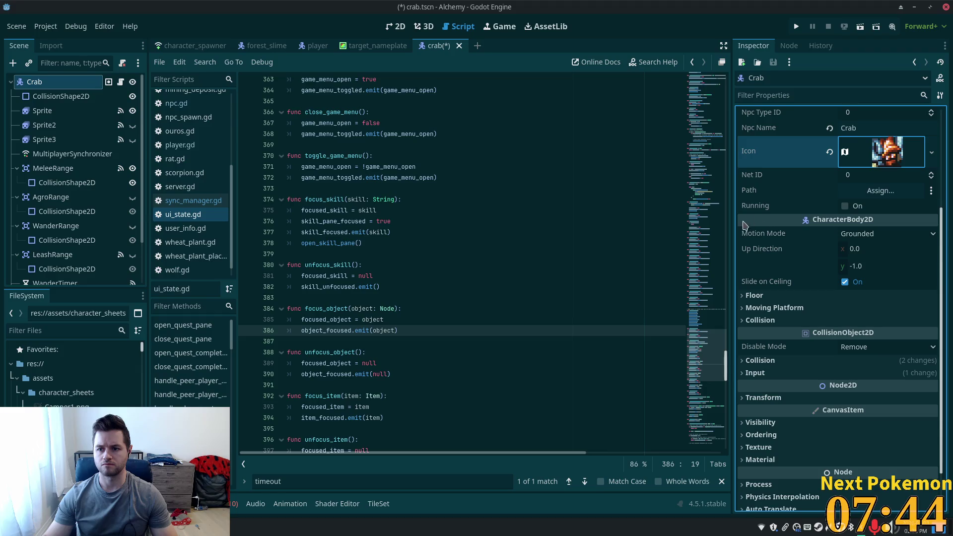
Step: Save the crab scene and launch the game as host
{"action": "key", "text": "ctrl+s"}
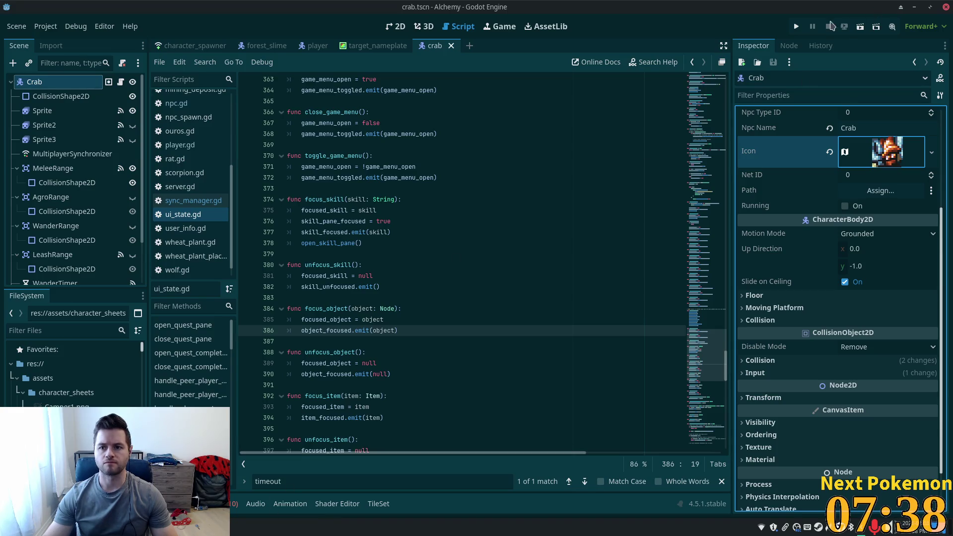
{"action": "left_click", "coordinate": [797, 26]}
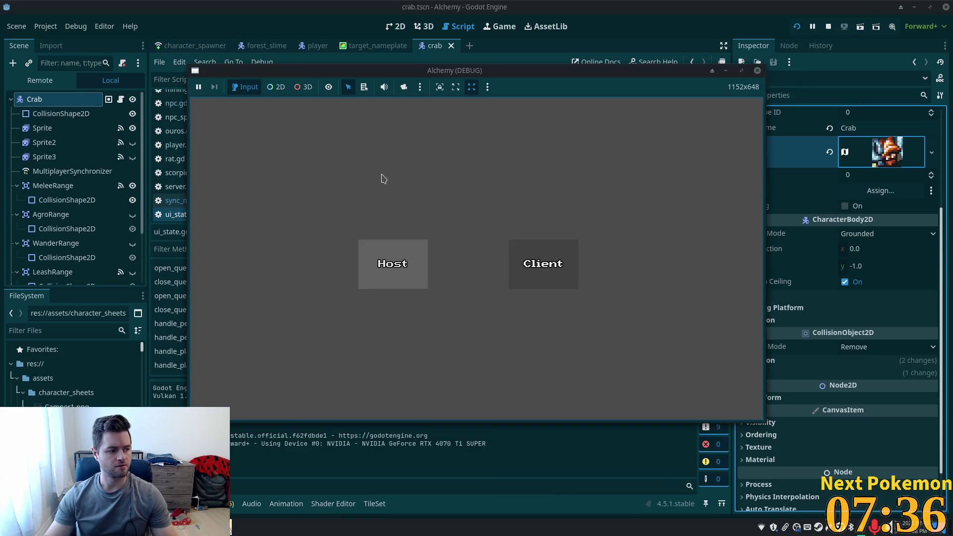
{"action": "left_click", "coordinate": [392, 264]}
Step: Reposition the game window, walk the player south-east and target a crab
{"action": "mouse_move", "coordinate": [385, 66]}
{"action": "left_mouse_down"}
{"action": "mouse_move", "coordinate": [365, 96]}
{"action": "mouse_move", "coordinate": [564, 55]}
{"action": "mouse_move", "coordinate": [539, 58]}
{"action": "mouse_move", "coordinate": [497, 42]}
{"action": "left_mouse_up"}
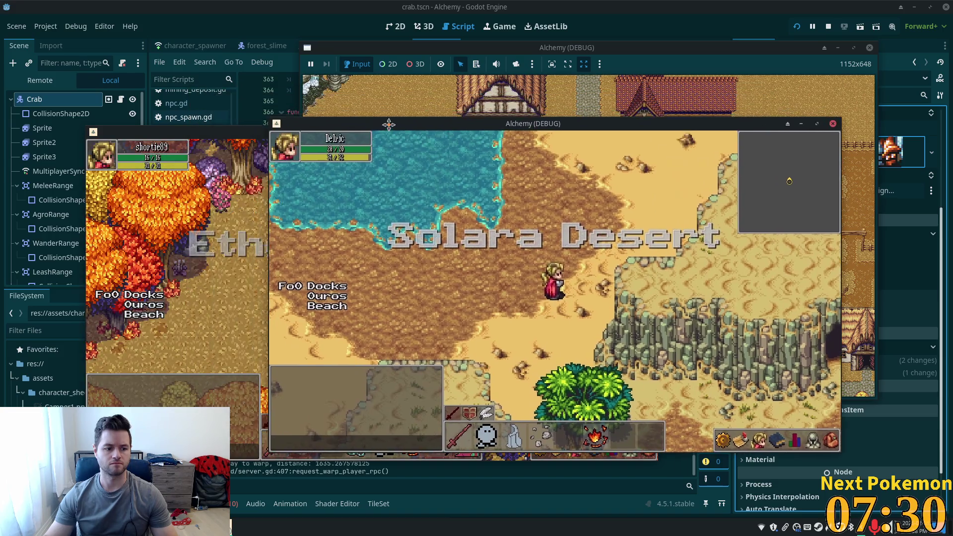
{"action": "left_click_drag", "start_coordinate": [389, 124], "coordinate": [397, 123]}
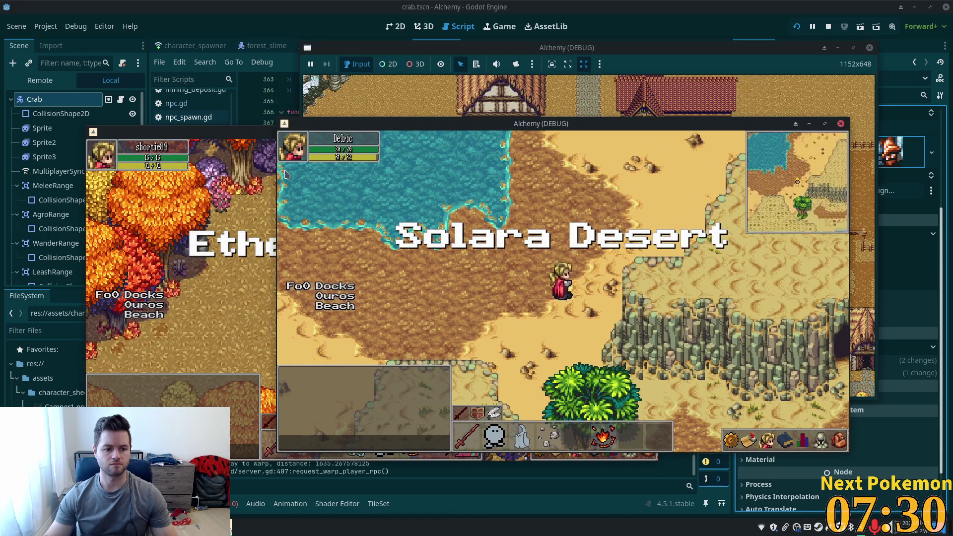
{"action": "key", "text": "Right"}
{"action": "key", "text": "Down"}
{"action": "key", "text": "Down"}
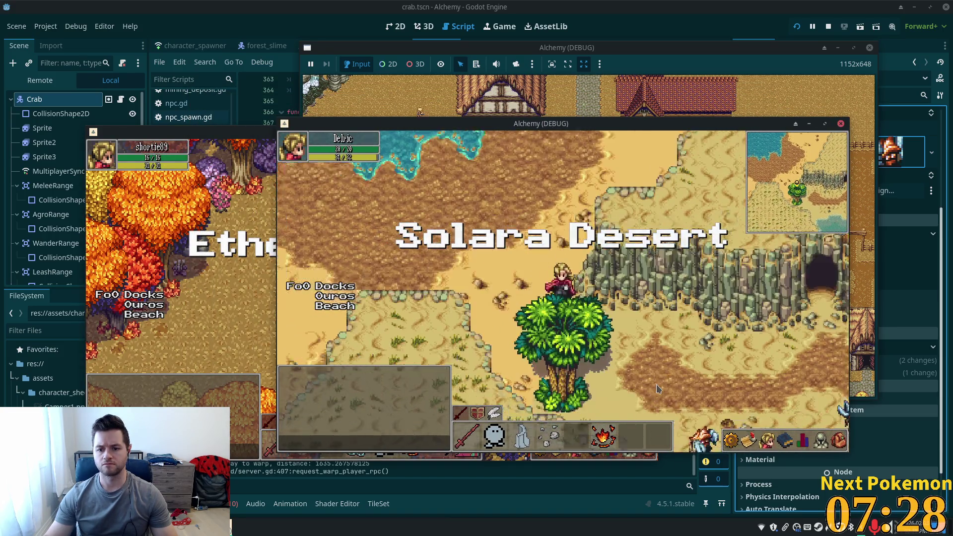
{"action": "left_click", "coordinate": [694, 350]}
{"action": "key", "text": "Down"}
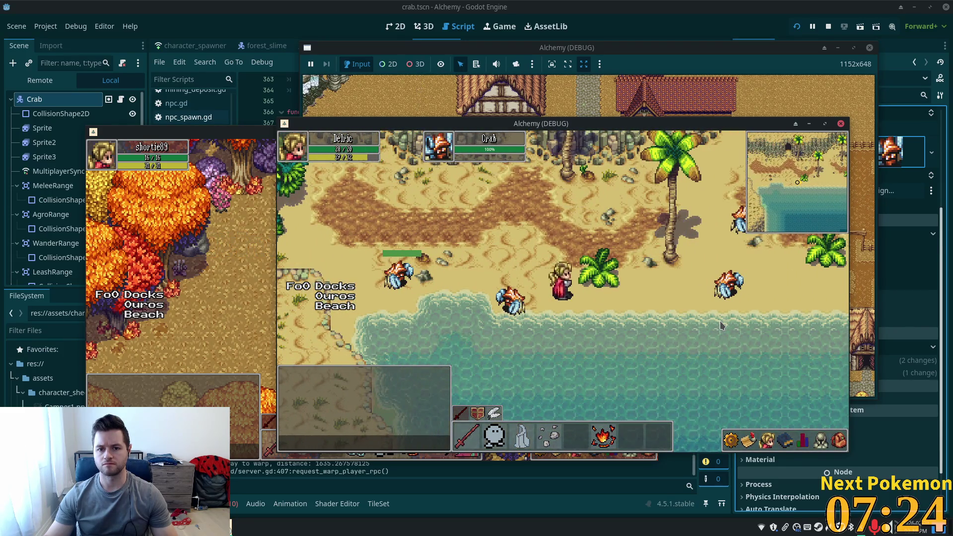
Step: Walk the player east and north up the beach, then toward the cliff cave and back east
{"action": "key", "text": "Right"}
{"action": "key", "text": "Up"}
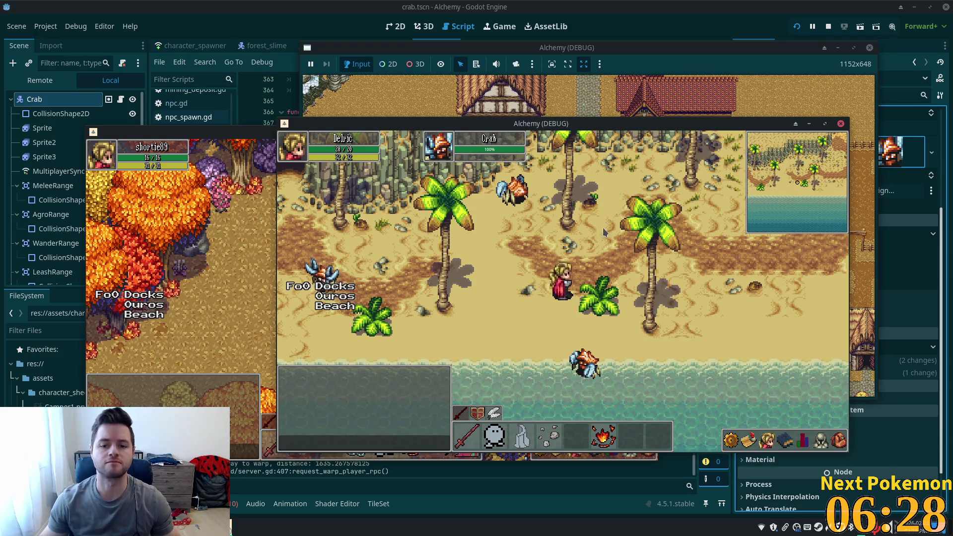
{"action": "key", "text": "w"}
{"action": "key", "text": "a"}
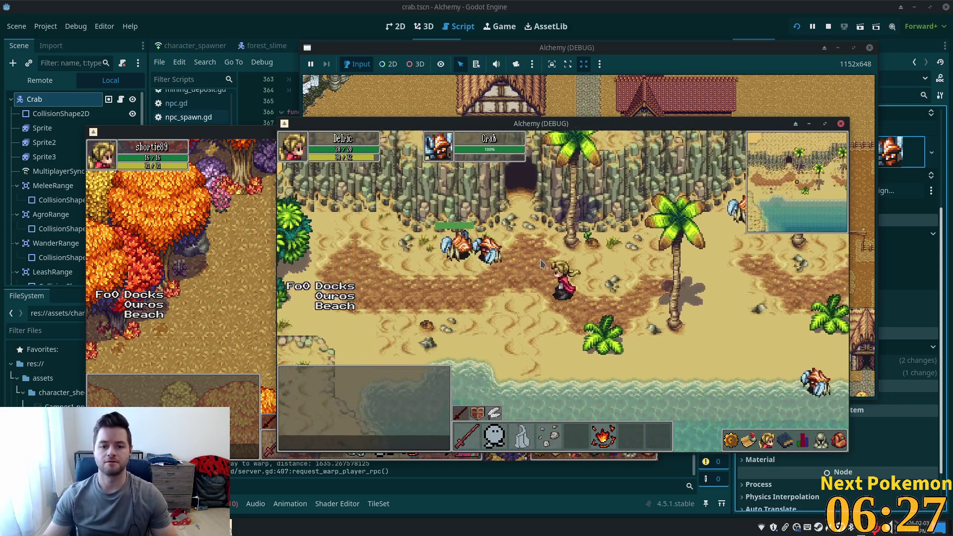
{"action": "key", "text": "a"}
{"action": "key", "text": "w"}
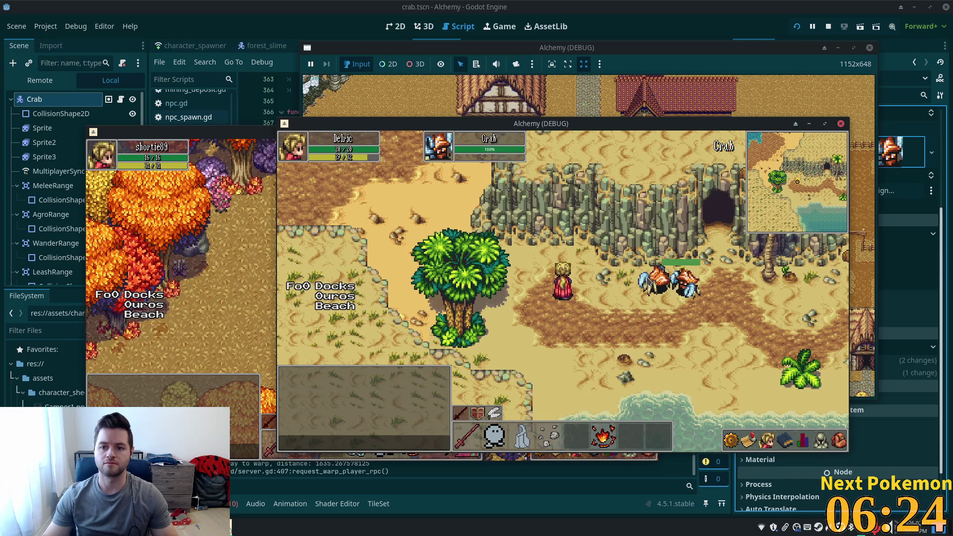
{"action": "key", "text": "d"}
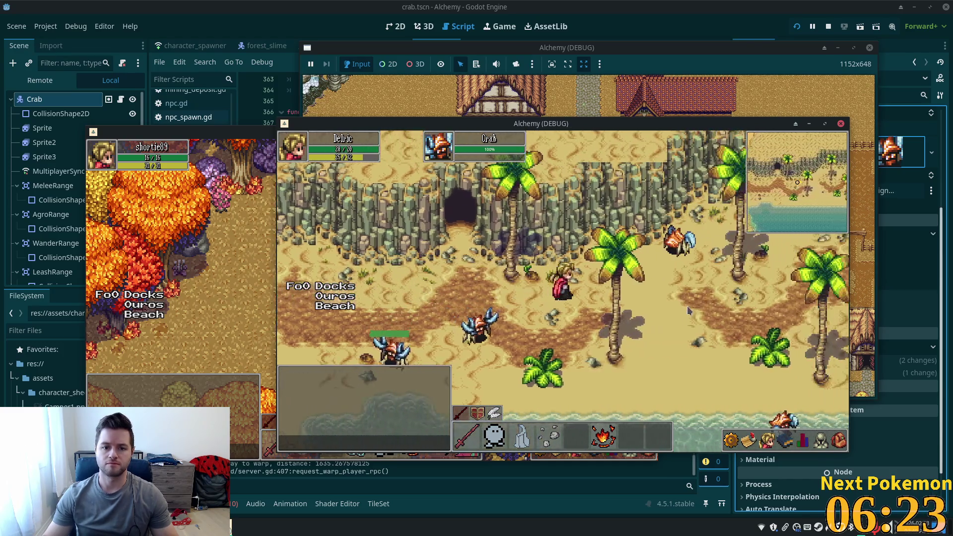
{"action": "key", "text": "d"}
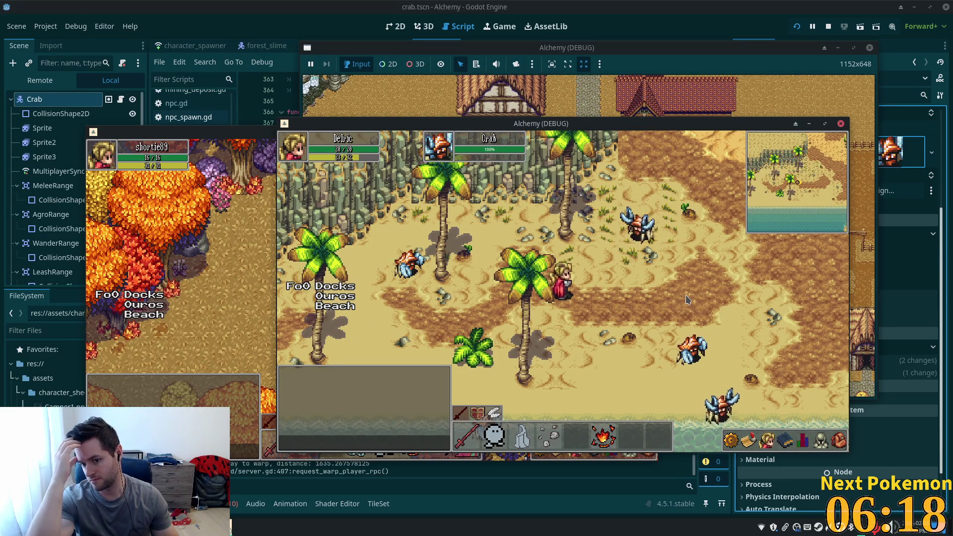
Step: Walk west toward the cave, north toward the water, then east onto the beach
{"action": "key", "text": "a"}
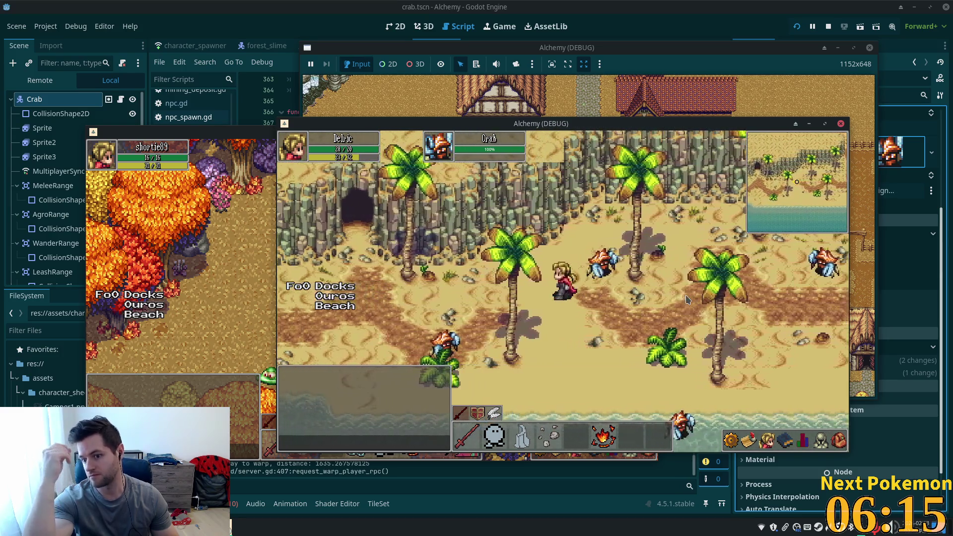
{"action": "key", "text": "a"}
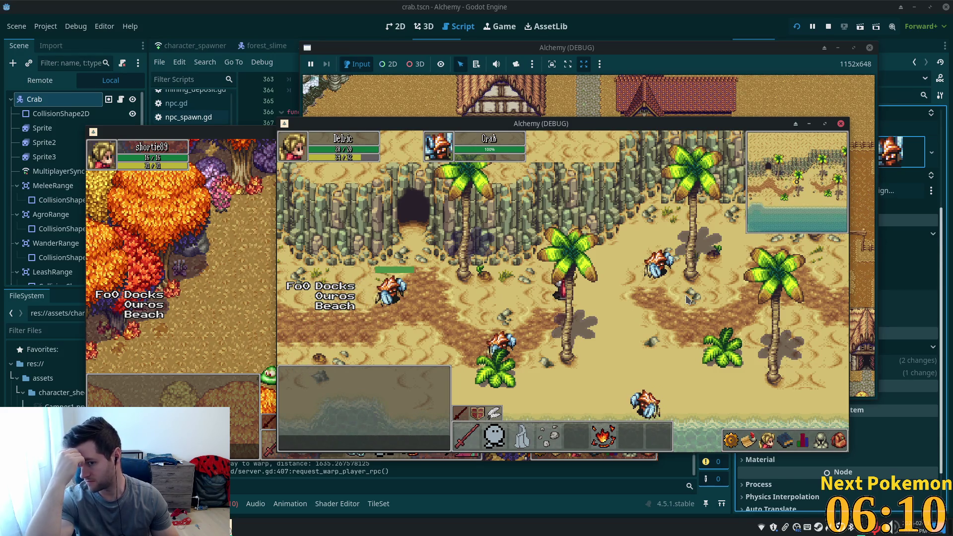
{"action": "key", "text": "s"}
{"action": "key", "text": "a"}
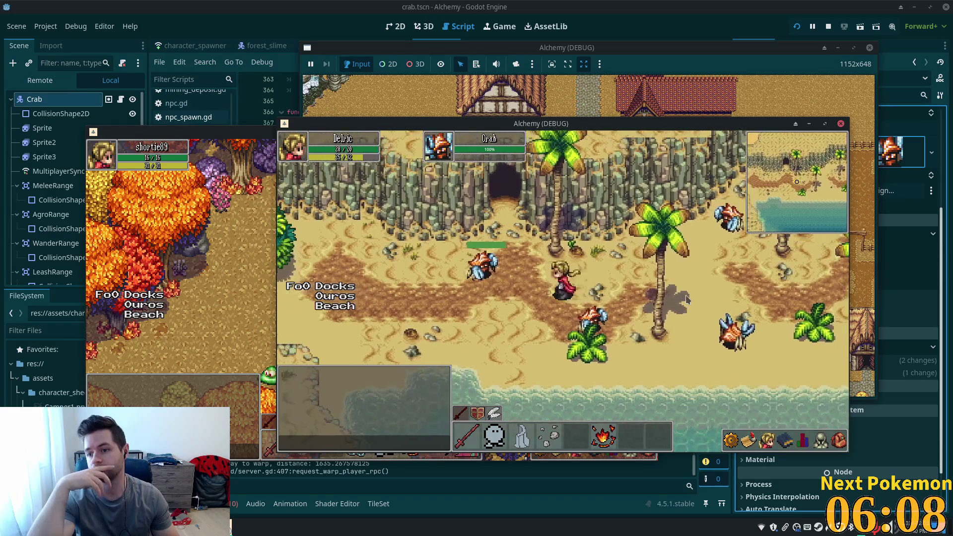
{"action": "key", "text": "a"}
{"action": "key", "text": "w"}
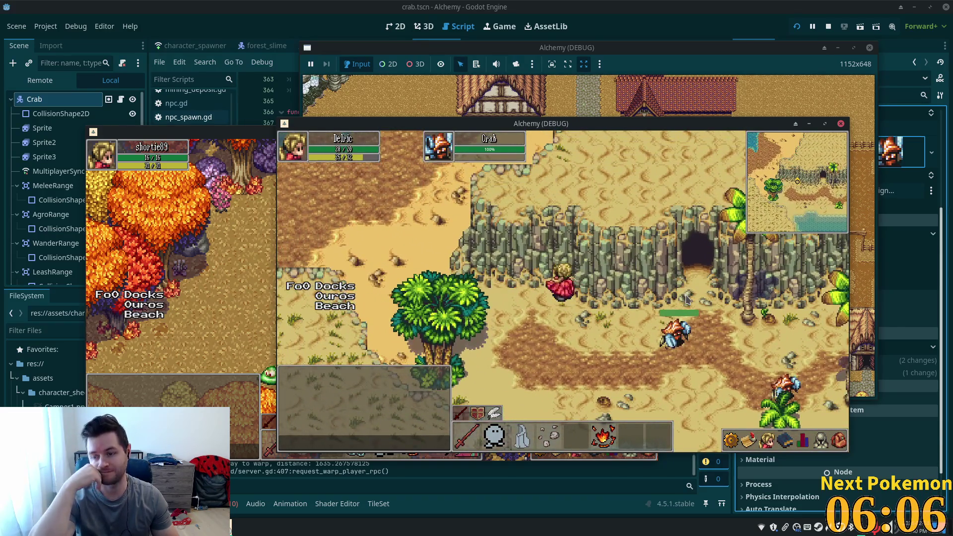
{"action": "key", "text": "w"}
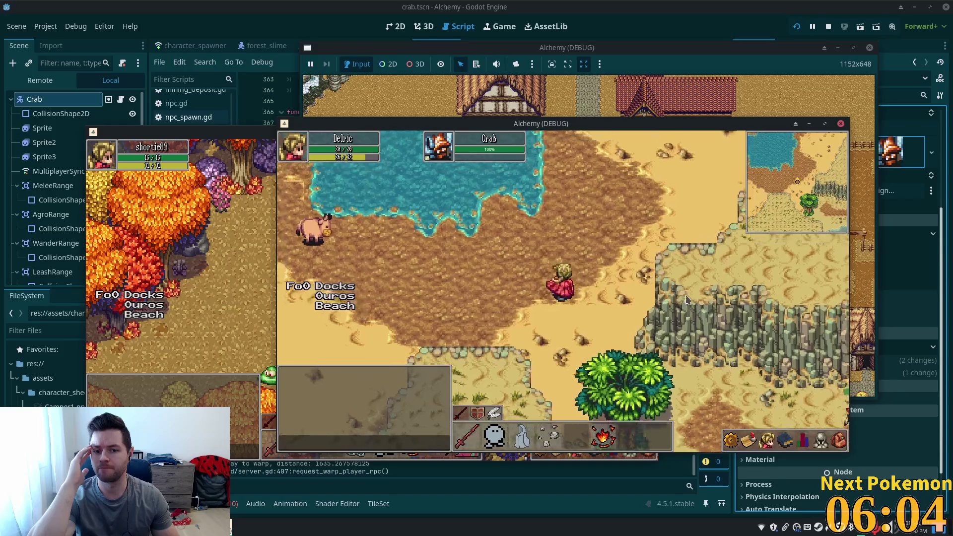
{"action": "key", "text": "w"}
{"action": "key", "text": "a"}
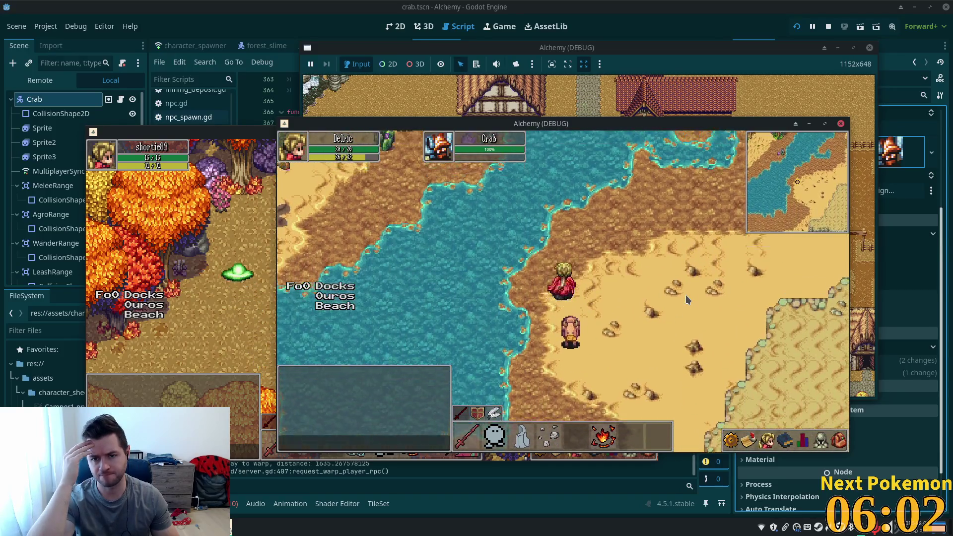
{"action": "key", "text": "d"}
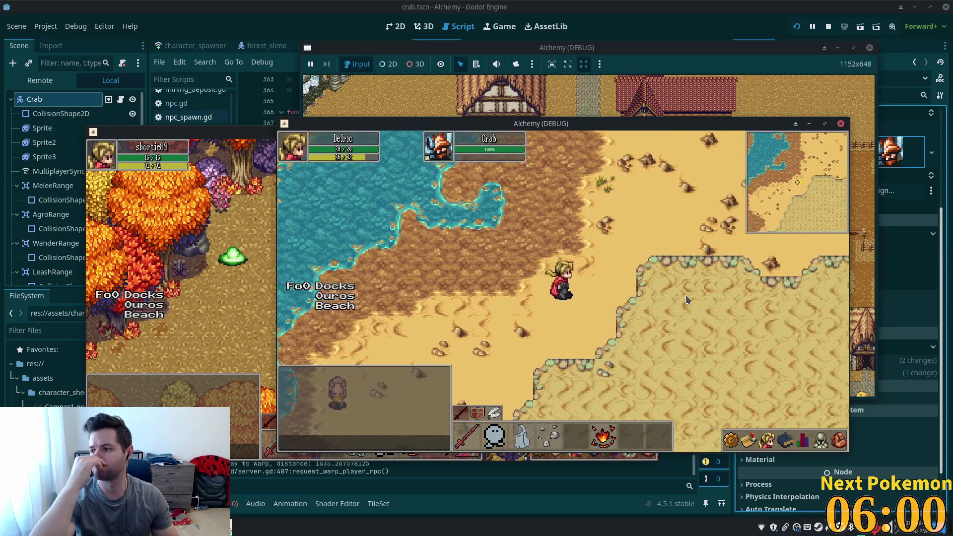
{"action": "key", "text": "w"}
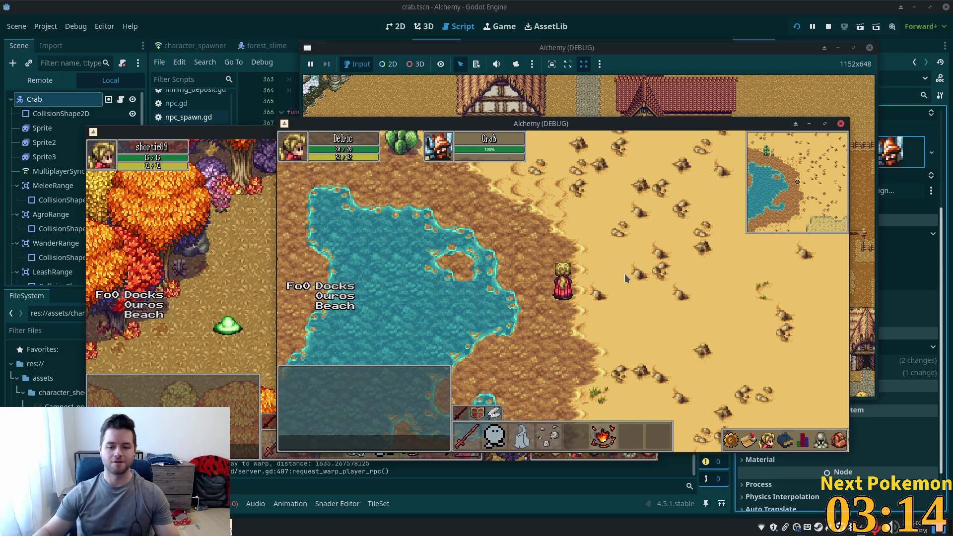
Step: Walk the player north and through Ouros town, then return to the Godot editor
{"action": "key", "text": "w"}
{"action": "key", "text": "w"}
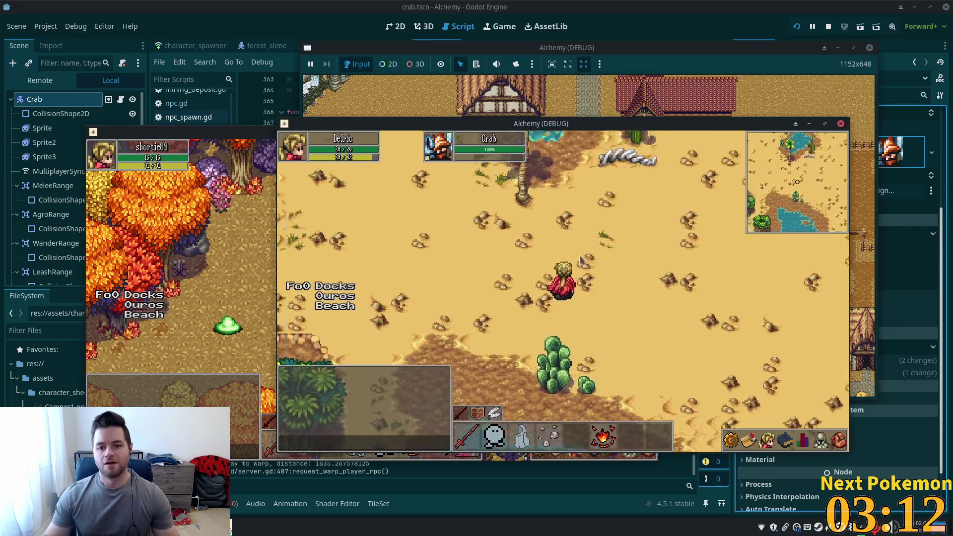
{"action": "key", "text": "d"}
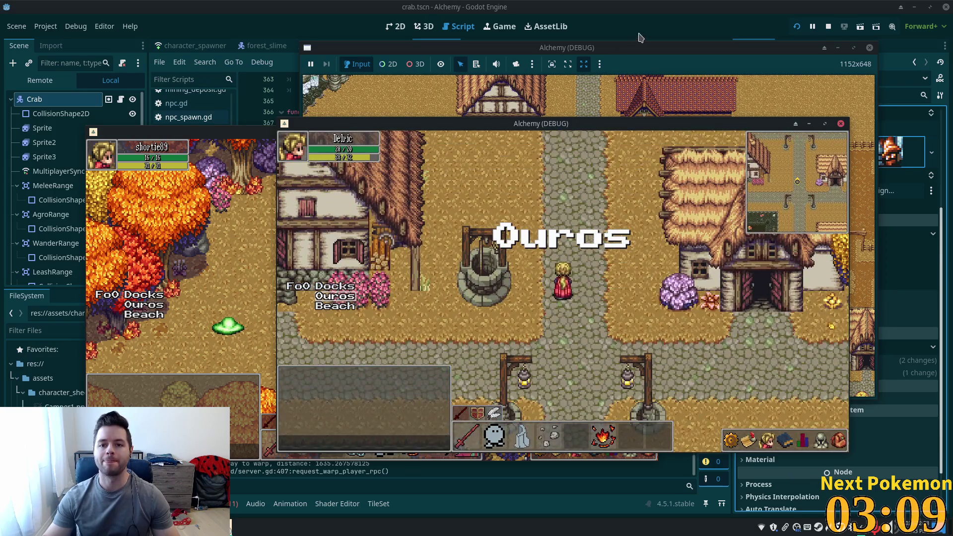
{"action": "left_click", "coordinate": [640, 38]}
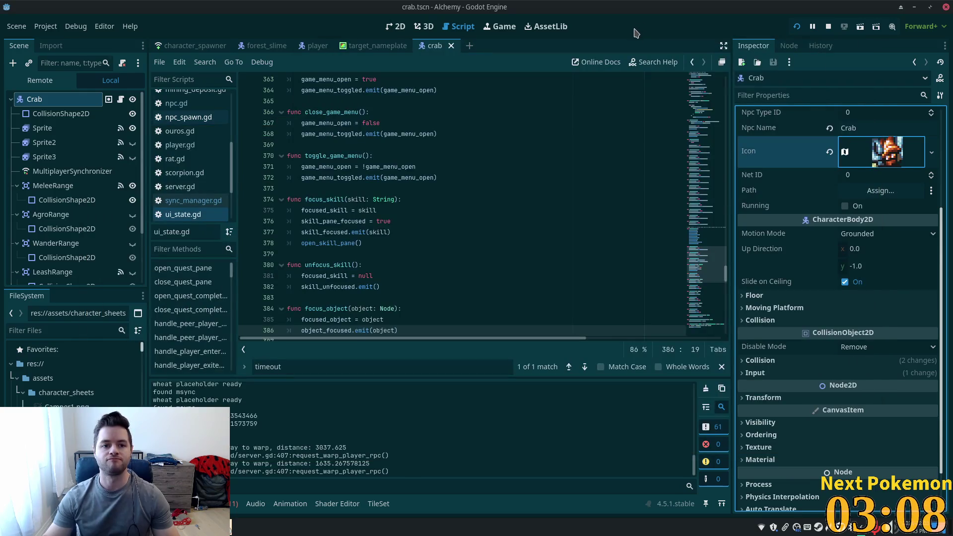
Step: Quick-open bat.tscn in the 2D view, zoom in and select the bat's Sprite node
{"action": "type", "text": "bat"}
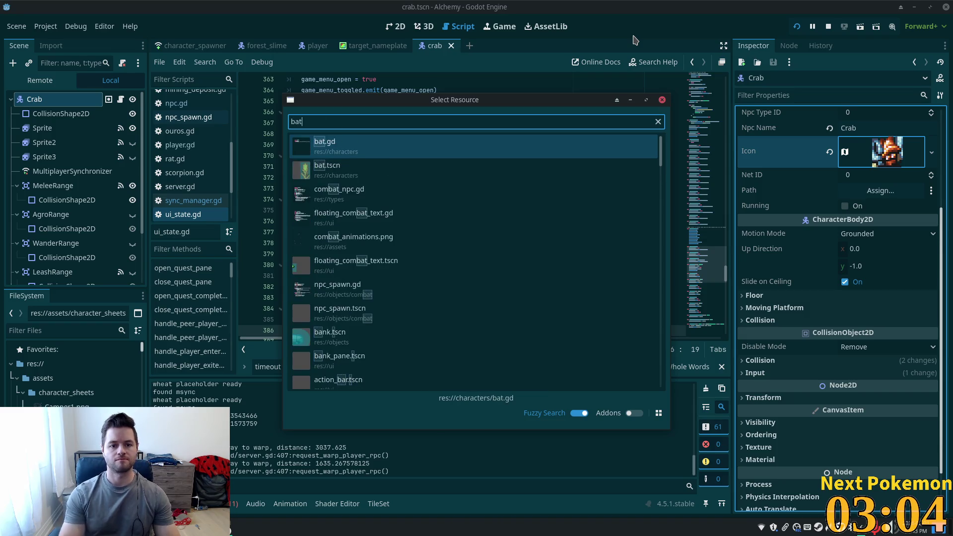
{"action": "left_click", "coordinate": [405, 173]}
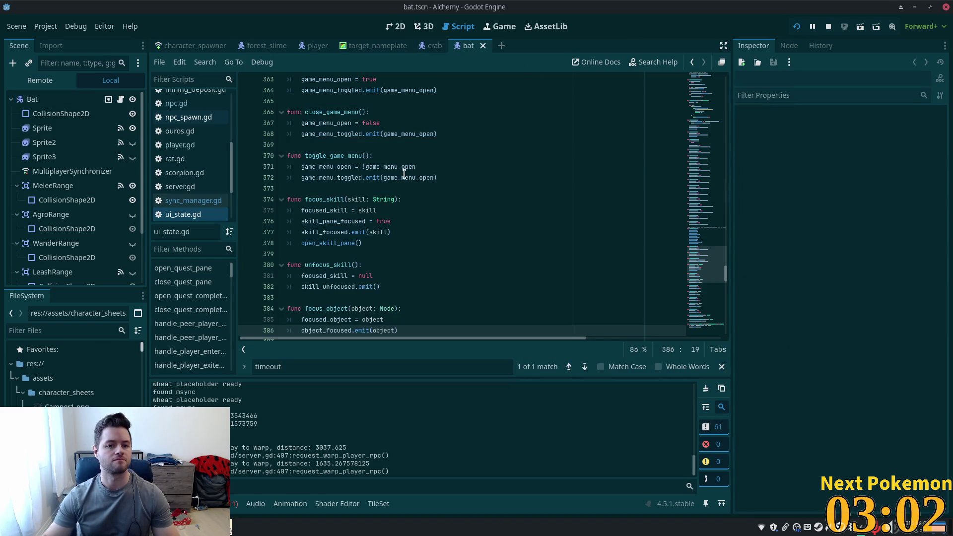
{"action": "left_click", "coordinate": [396, 26]}
{"action": "scroll", "coordinate": [300, 258], "scroll_direction": "up", "scroll_amount": 4}
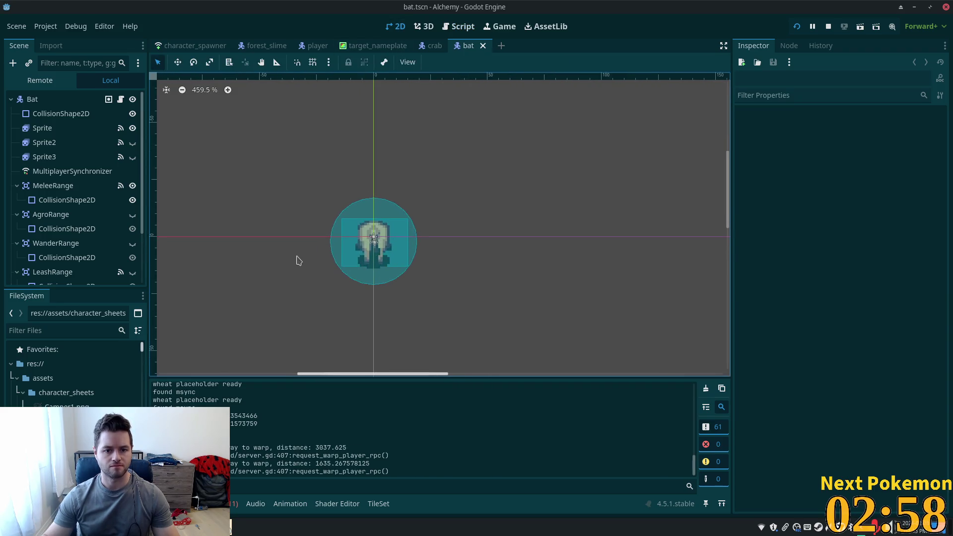
{"action": "left_click", "coordinate": [57, 118]}
{"action": "left_click", "coordinate": [57, 127]}
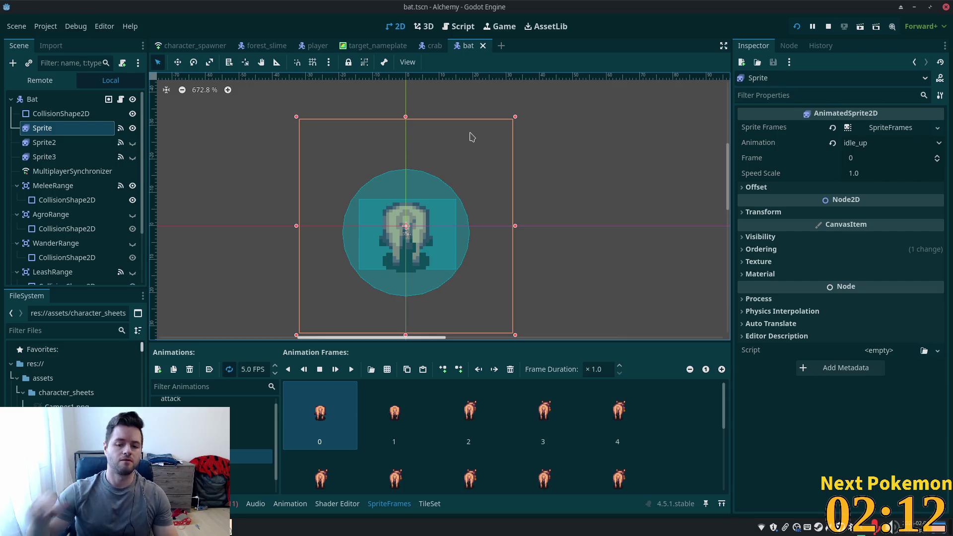
Step: Delete all frames of the bat's idle_up animation
{"action": "scroll", "coordinate": [615, 417], "scroll_direction": "down", "scroll_amount": 3}
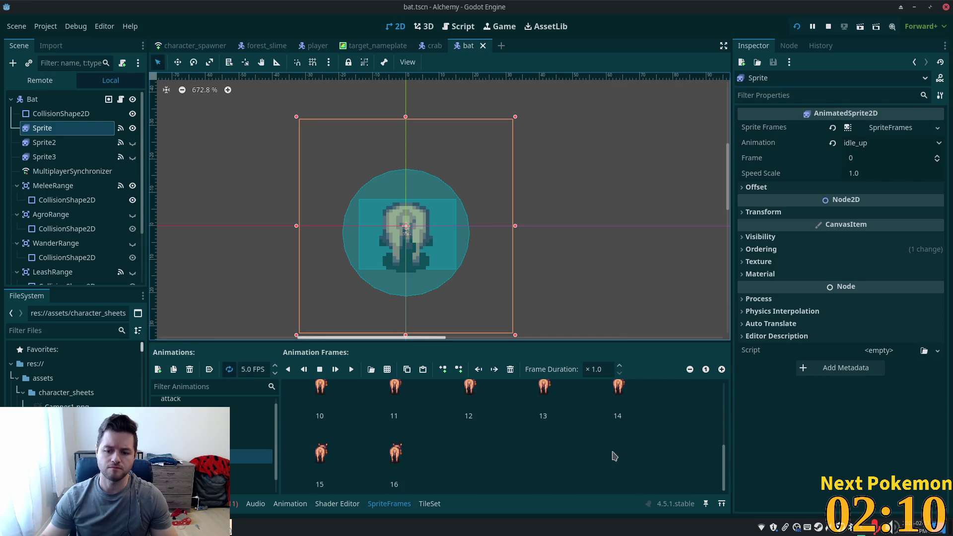
{"action": "scroll", "coordinate": [403, 474], "scroll_direction": "down", "scroll_amount": 2}
{"action": "left_click", "coordinate": [402, 462], "text": "shift"}
{"action": "left_click", "coordinate": [510, 373]}
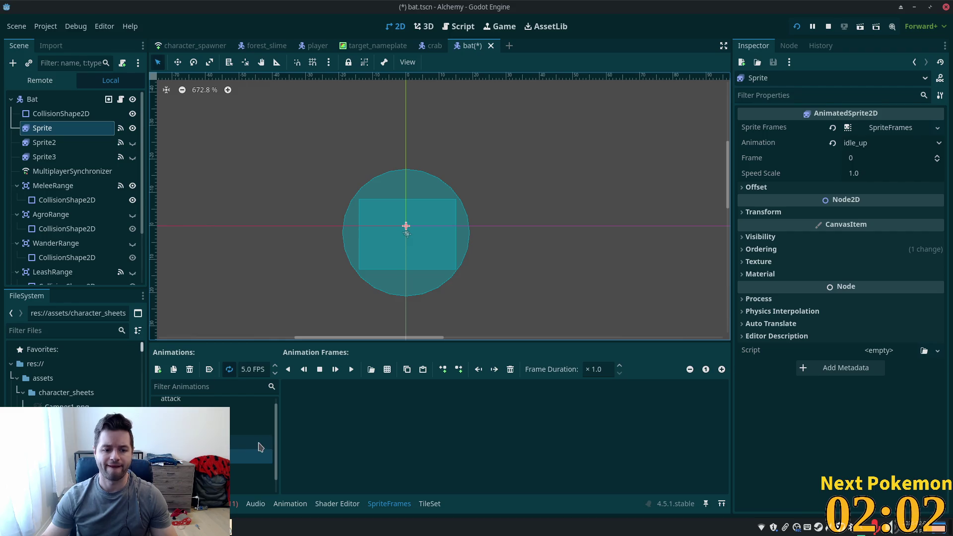
Step: Delete all frames of the idle animation, then go to the Game Assets folder in the file manager
{"action": "left_click", "coordinate": [213, 428]}
{"action": "scroll", "coordinate": [628, 450], "scroll_direction": "down", "scroll_amount": 2}
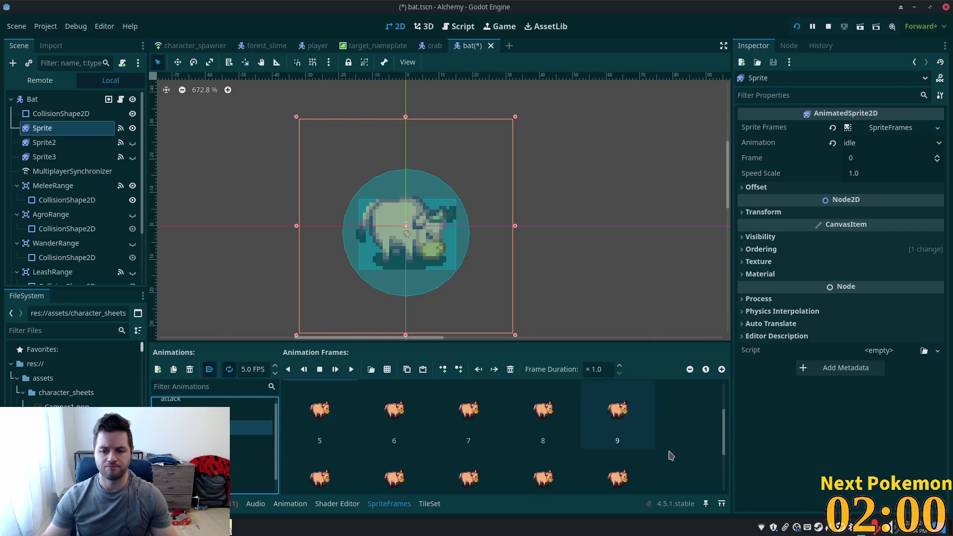
{"action": "left_click", "coordinate": [425, 474], "text": "shift"}
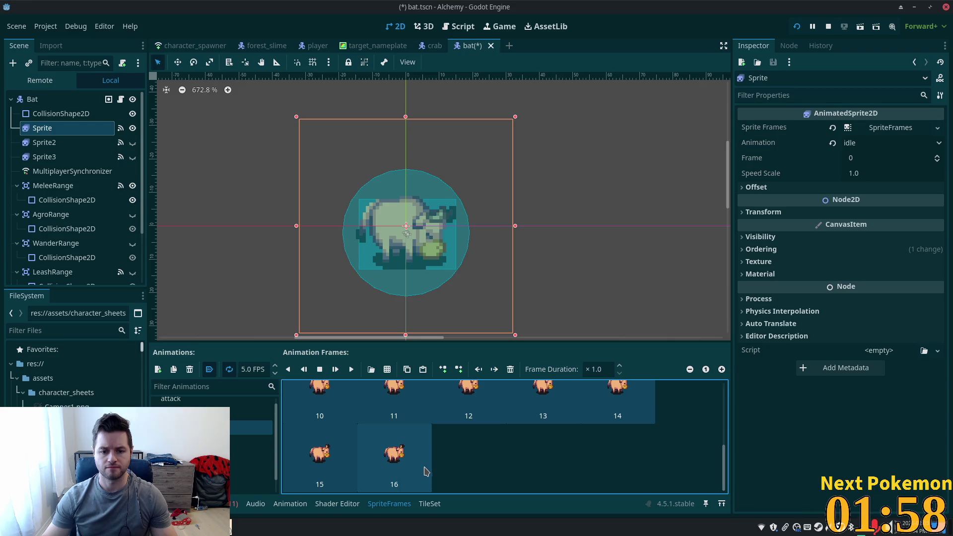
{"action": "key", "text": "Delete"}
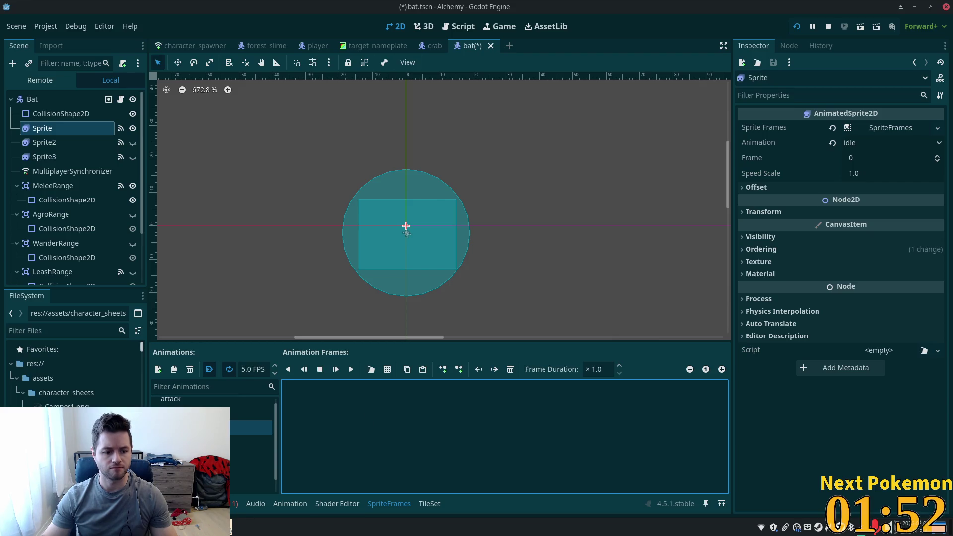
{"action": "key", "text": "alt+Tab"}
{"action": "left_click", "coordinate": [204, 93]}
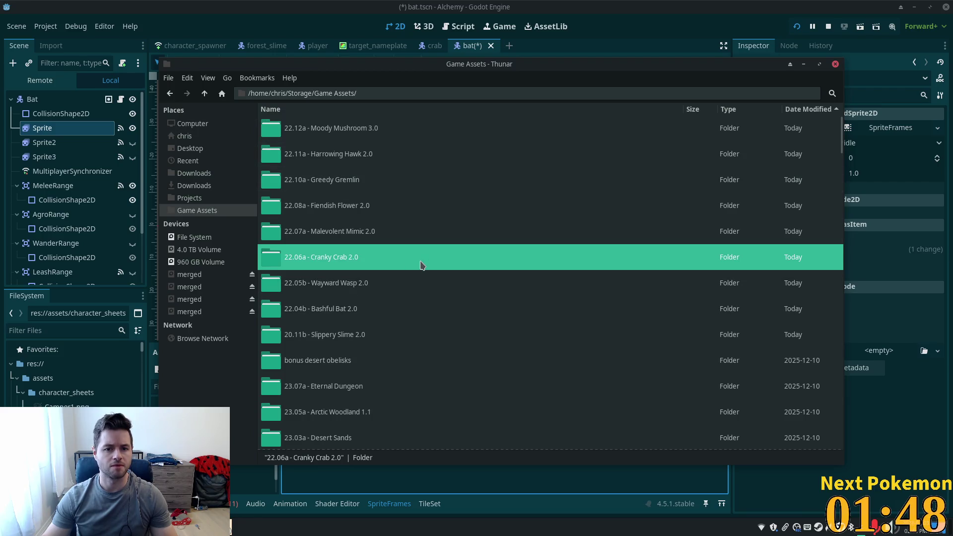
Step: Open the 22.04b - Bashful Bat 2.0 folder and view bashful bat v06.png in Viewnior
{"action": "left_click", "coordinate": [389, 309]}
{"action": "double_click", "coordinate": [328, 315]}
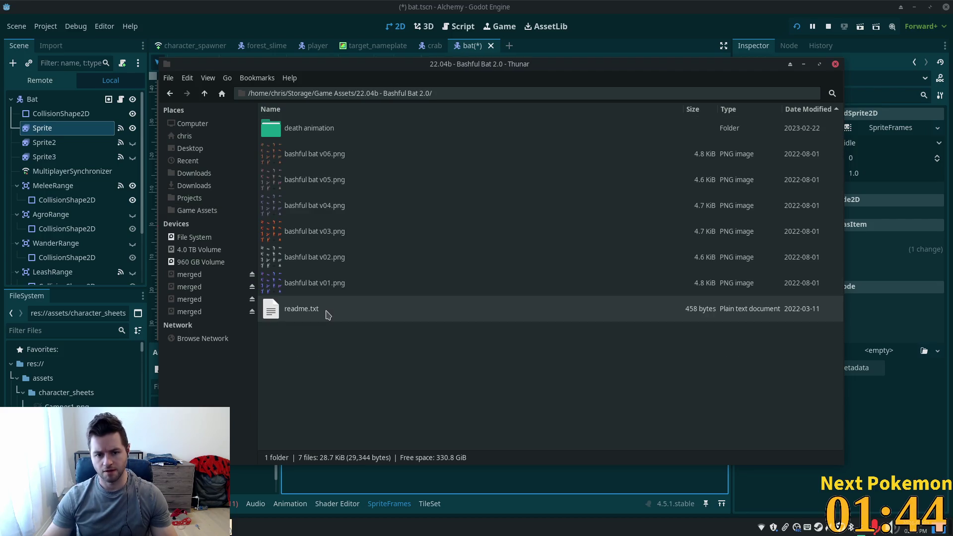
{"action": "double_click", "coordinate": [317, 154]}
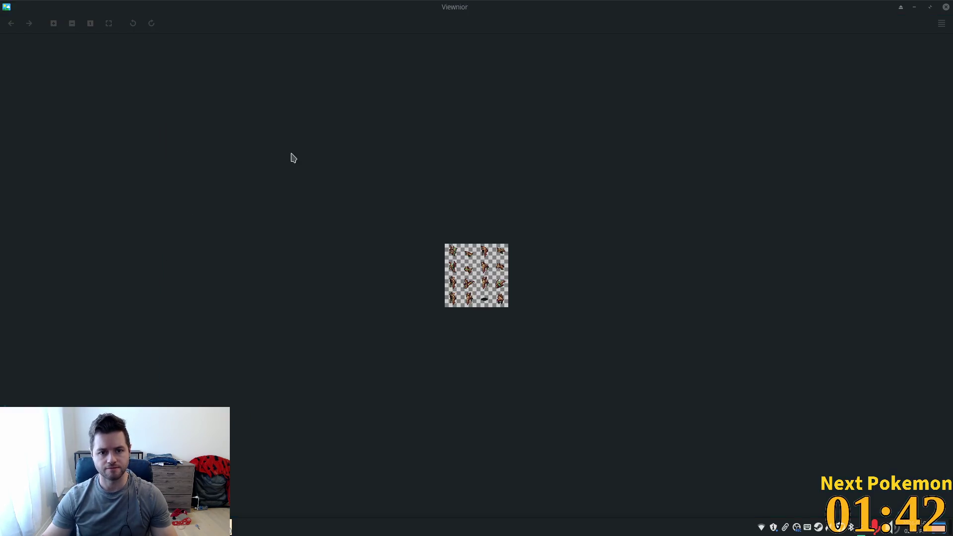
Step: Zoom in and page through bashful bat v01–v03 in Viewnior, then go back to v01
{"action": "scroll", "coordinate": [497, 263], "scroll_direction": "up", "scroll_amount": 5}
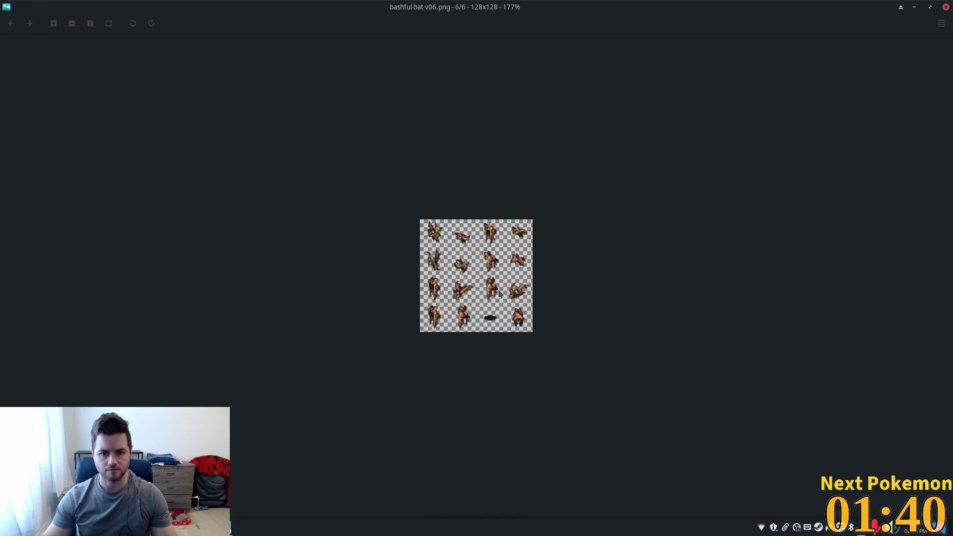
{"action": "key", "text": "Right"}
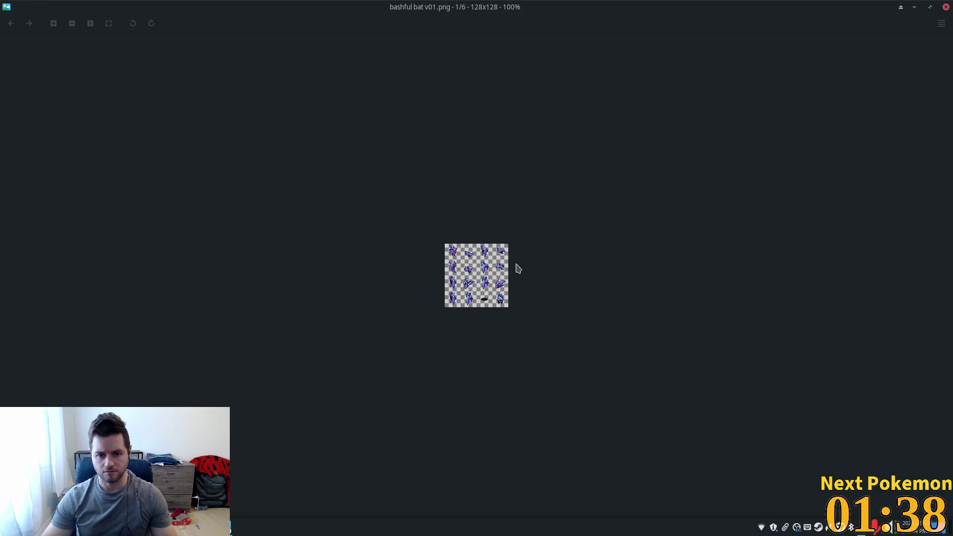
{"action": "key", "text": "Right"}
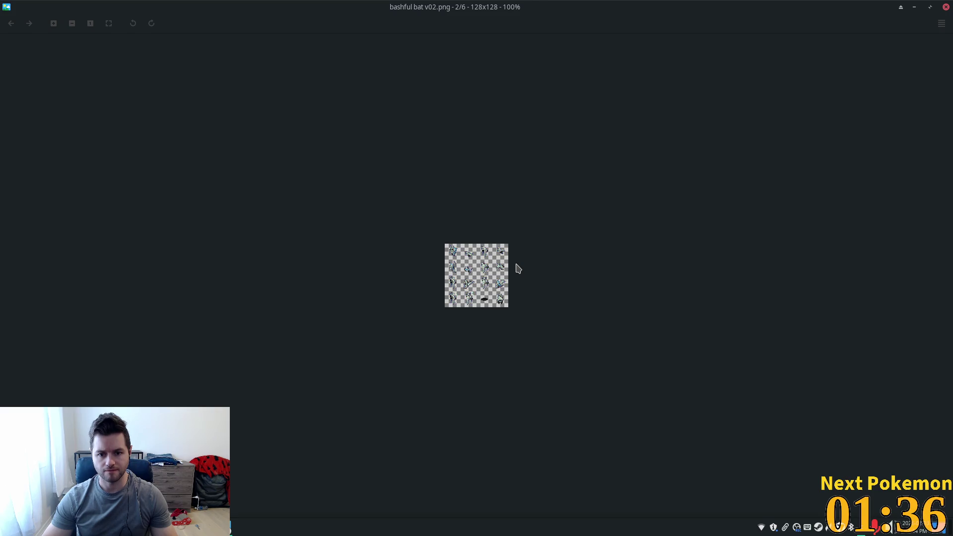
{"action": "key", "text": "Right"}
{"action": "key", "text": "Right"}
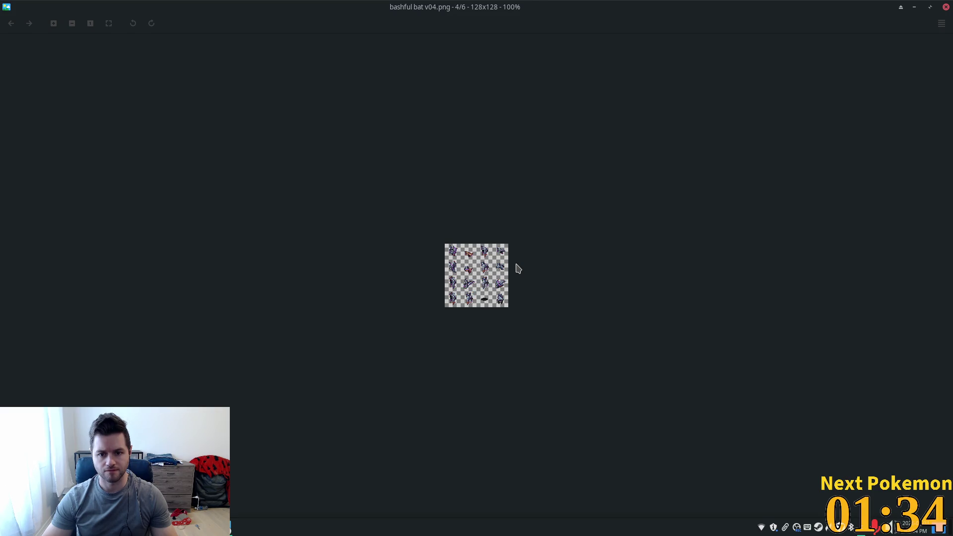
{"action": "scroll", "coordinate": [523, 275], "scroll_direction": "up", "scroll_amount": 5}
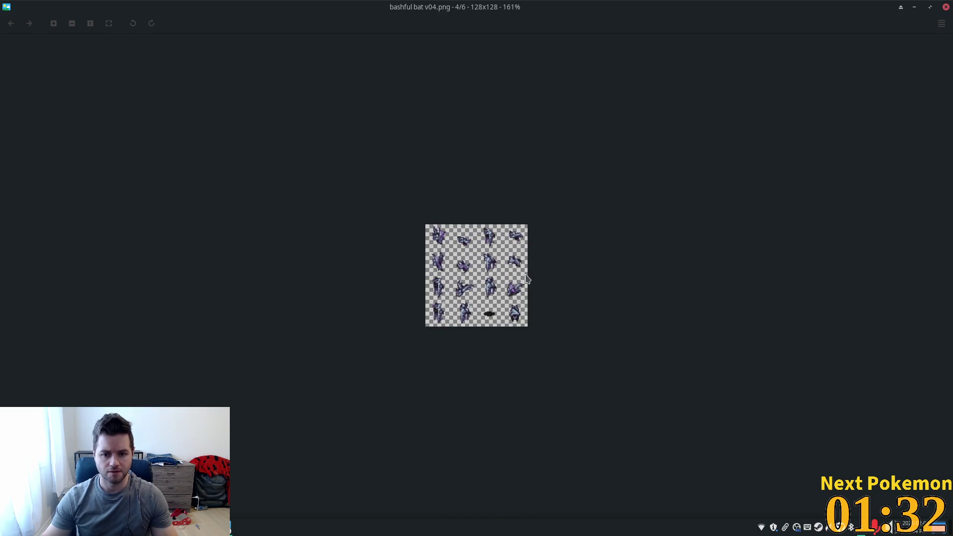
{"action": "key", "text": "Left"}
{"action": "key", "text": "Left"}
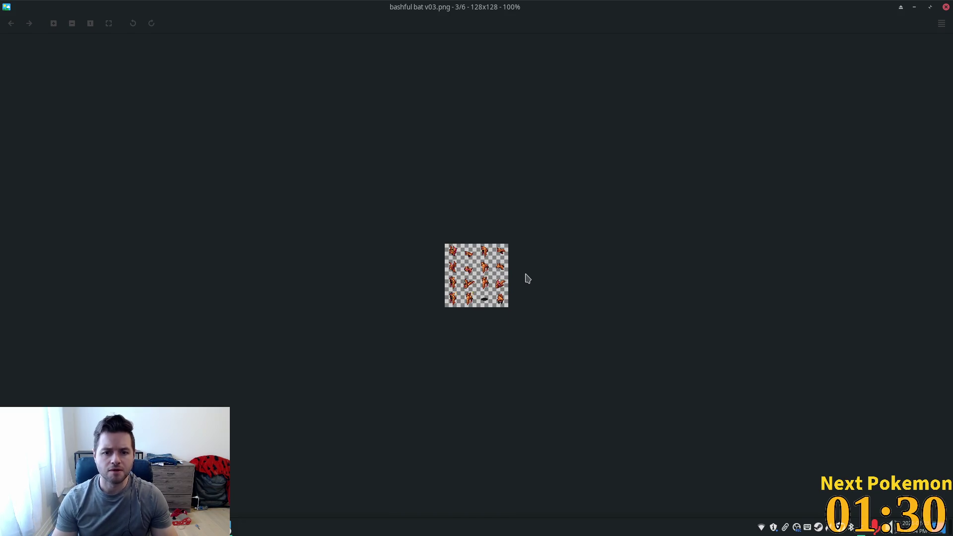
{"action": "key", "text": "Left"}
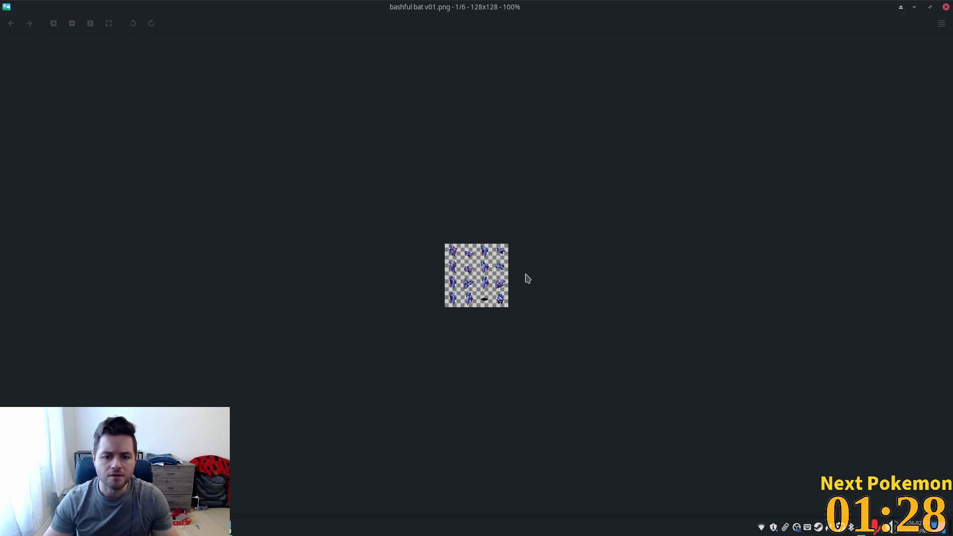
Step: Zoom in on each bashful bat sheet from v02 through v06, then close Viewnior
{"action": "scroll", "coordinate": [529, 278], "scroll_direction": "up", "scroll_amount": 5}
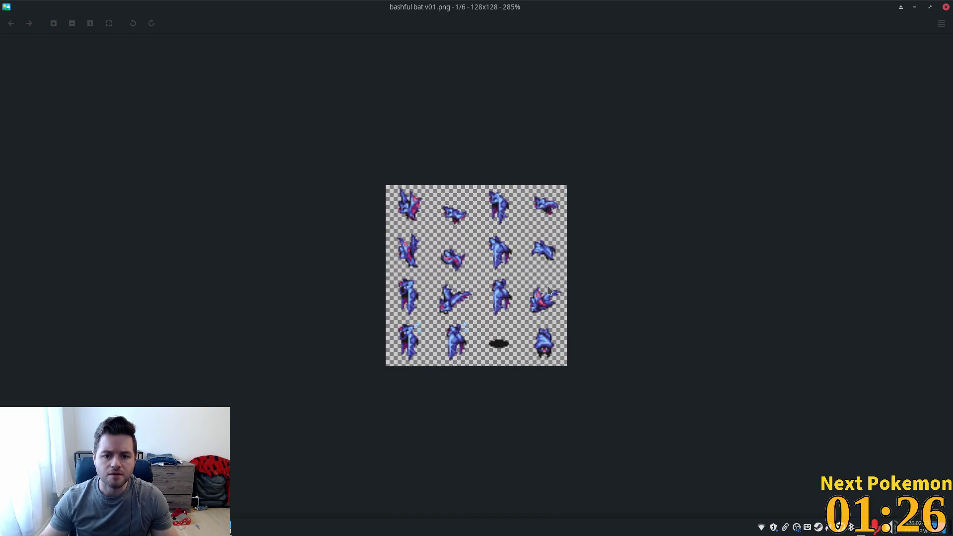
{"action": "key", "text": "Right"}
{"action": "scroll", "coordinate": [599, 262], "scroll_direction": "up", "scroll_amount": 5}
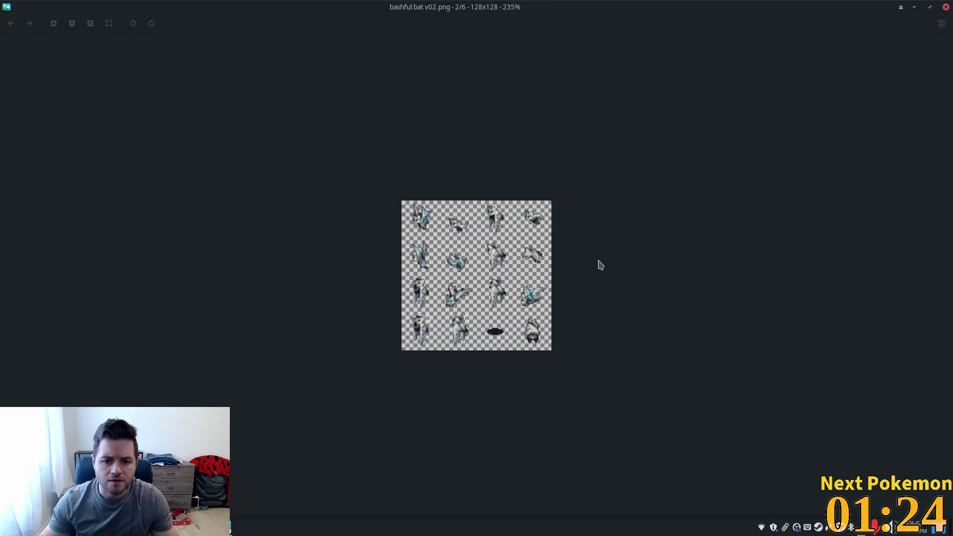
{"action": "key", "text": "Right"}
{"action": "scroll", "coordinate": [549, 273], "scroll_direction": "up", "scroll_amount": 5}
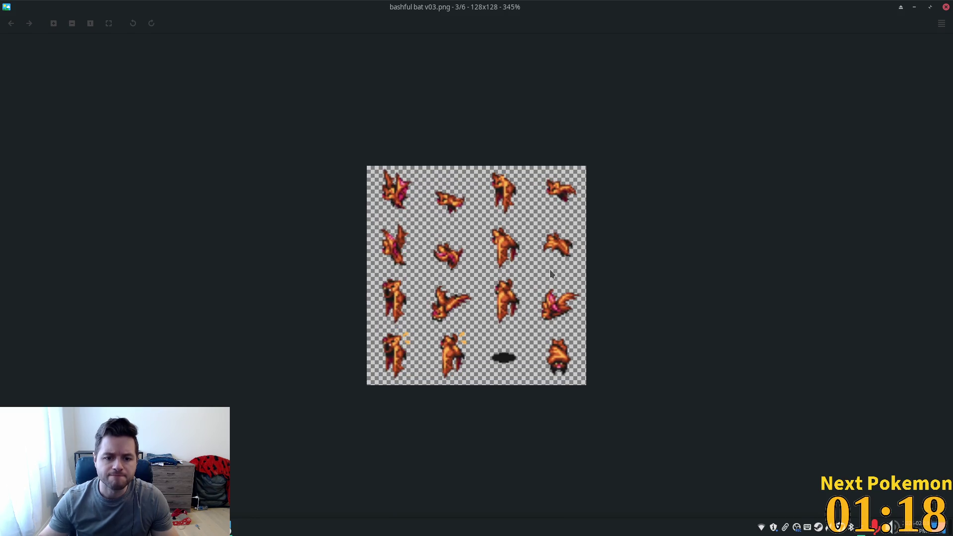
{"action": "key", "text": "Right"}
{"action": "scroll", "coordinate": [555, 283], "scroll_direction": "up", "scroll_amount": 10}
{"action": "scroll", "coordinate": [556, 283], "scroll_direction": "up", "scroll_amount": 1}
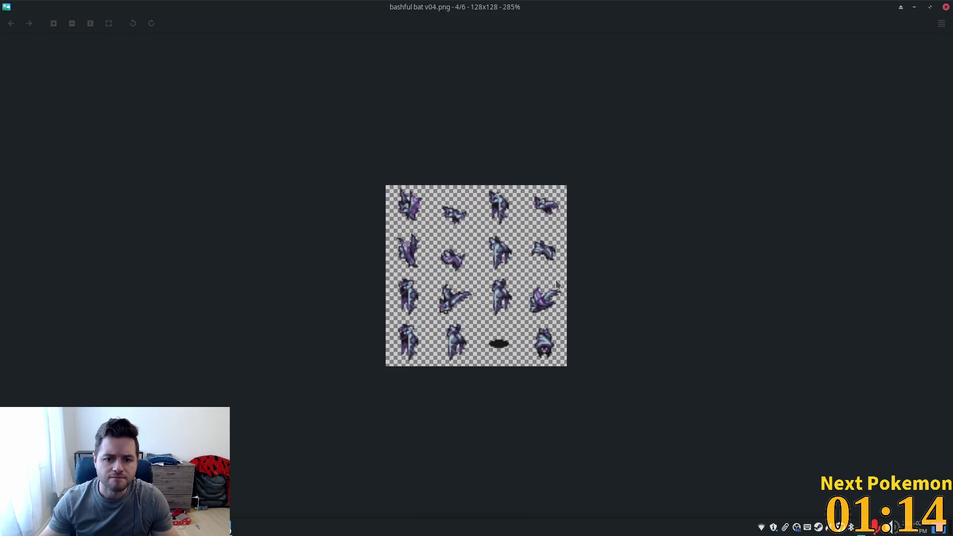
{"action": "key", "text": "Right"}
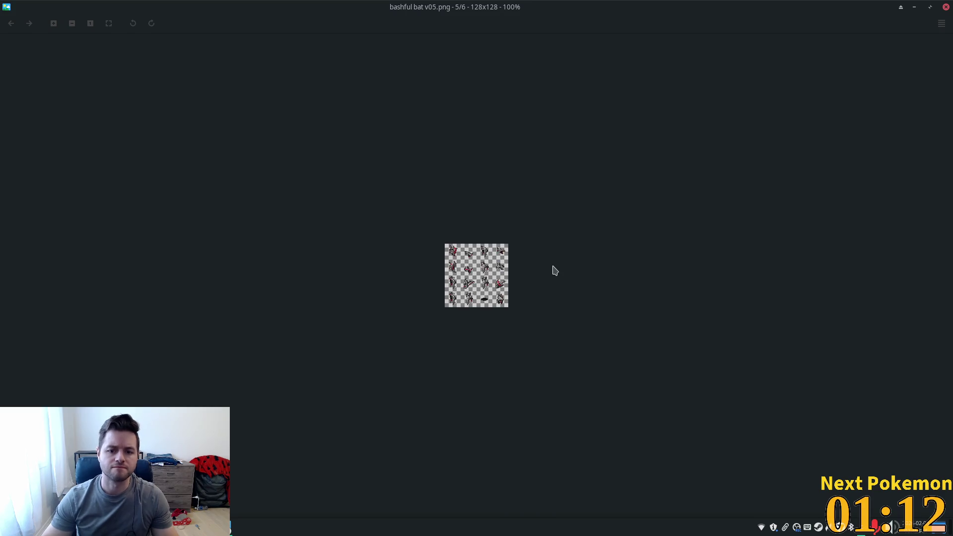
{"action": "key", "text": "Right"}
{"action": "key", "text": "Right"}
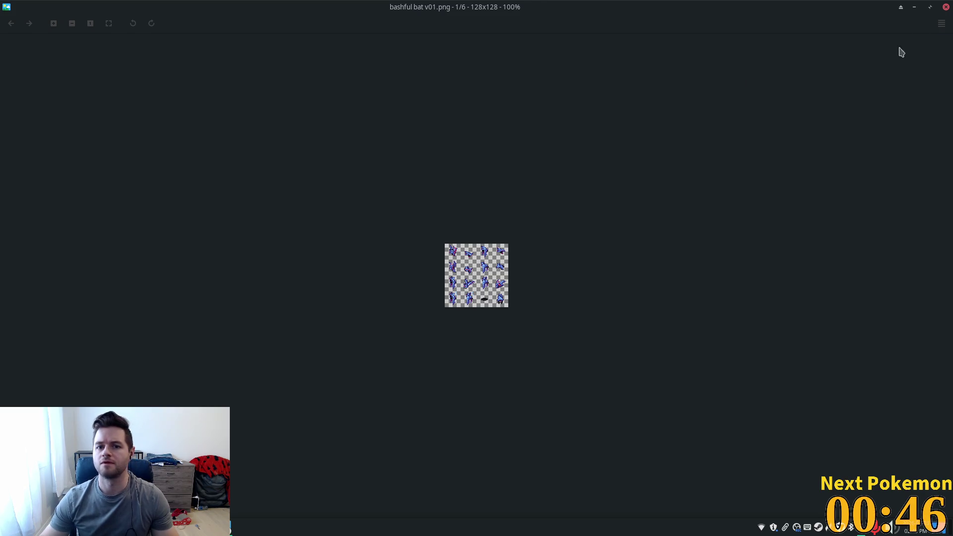
{"action": "left_click", "coordinate": [945, 7]}
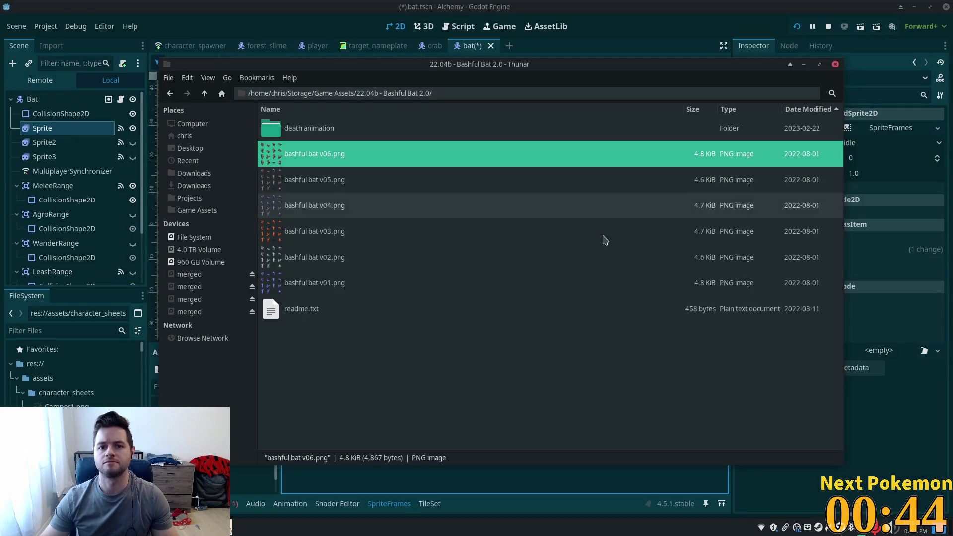
Step: Select bashful bat v01.png in the asset folder, then return to Godot to pick a sprite sheet
{"action": "left_click", "coordinate": [664, 31]}
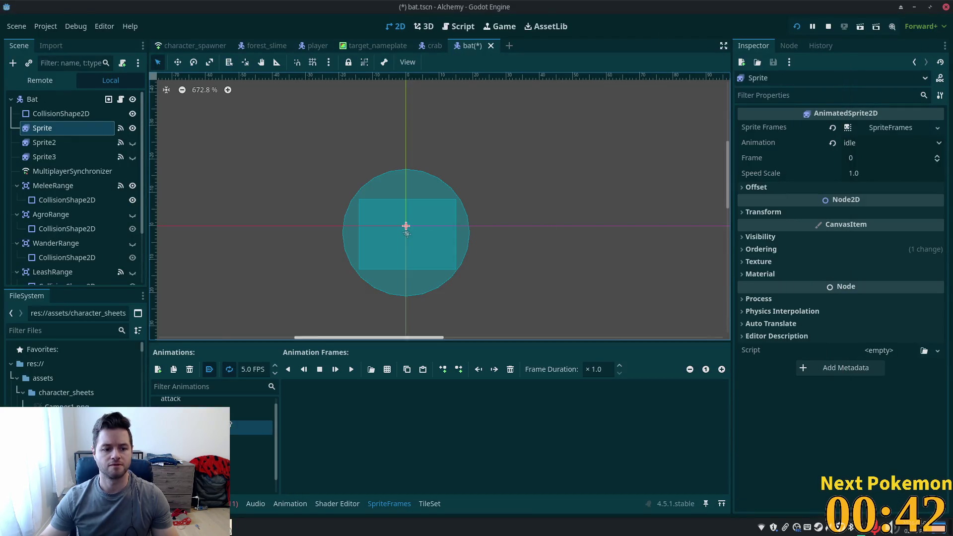
{"action": "key", "text": "alt+Tab"}
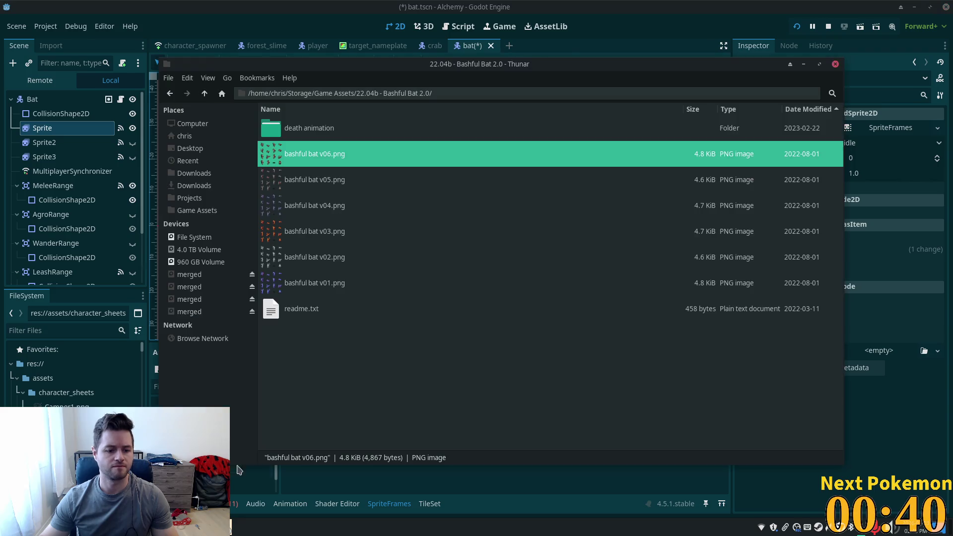
{"action": "left_click", "coordinate": [357, 283]}
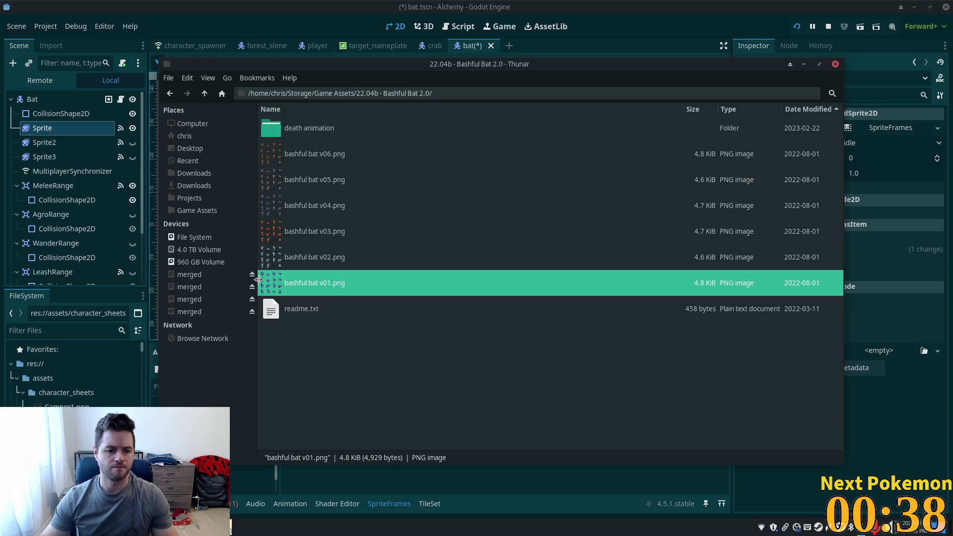
{"action": "left_click", "coordinate": [69, 395]}
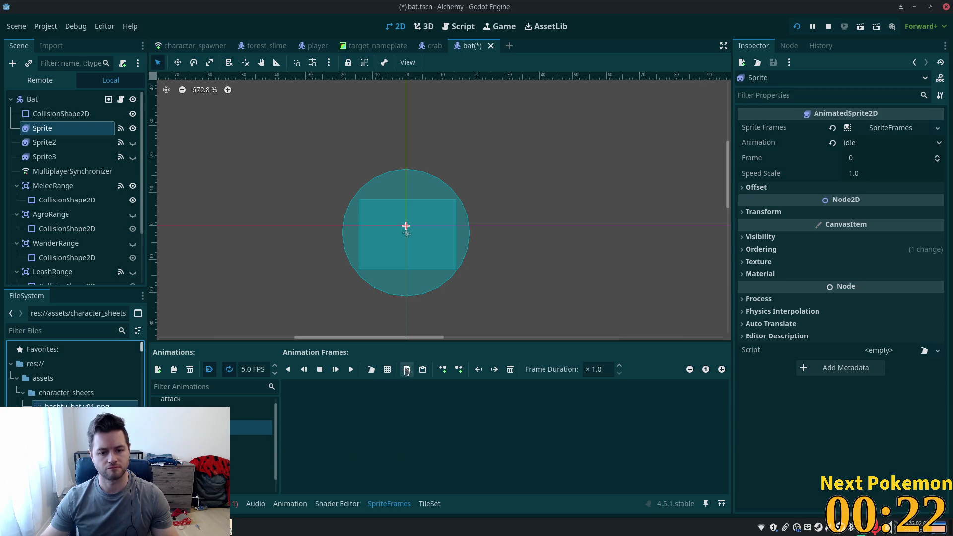
{"action": "left_click", "coordinate": [371, 370]}
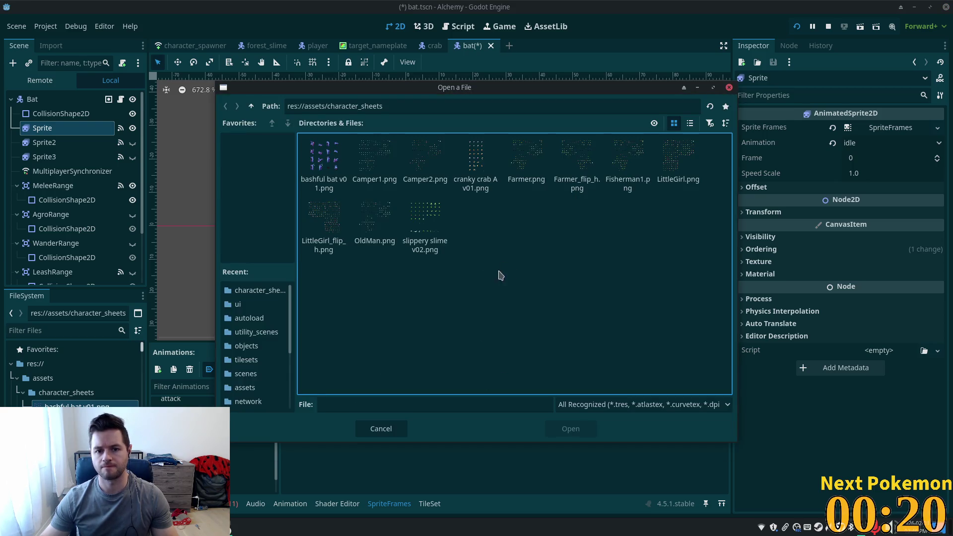
Step: Add the top row of four bashful bat v01 frames to idle and preview it
{"action": "double_click", "coordinate": [323, 155]}
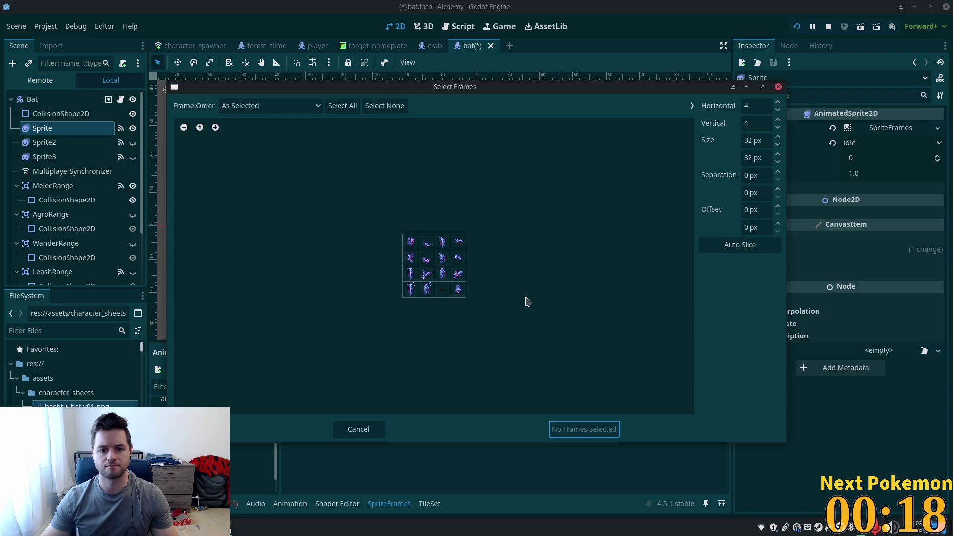
{"action": "scroll", "coordinate": [489, 273], "scroll_direction": "up", "scroll_amount": 5}
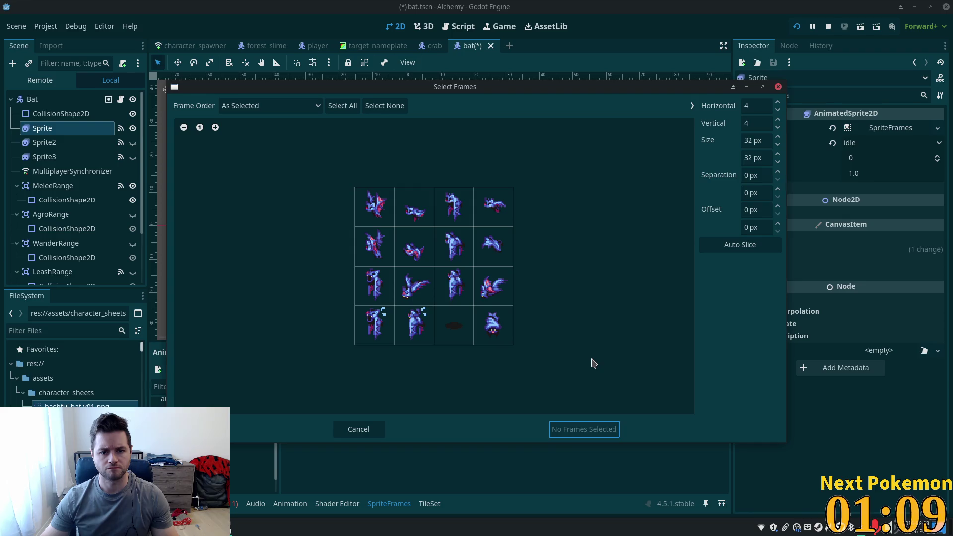
{"action": "left_click_drag", "start_coordinate": [377, 215], "coordinate": [505, 219]}
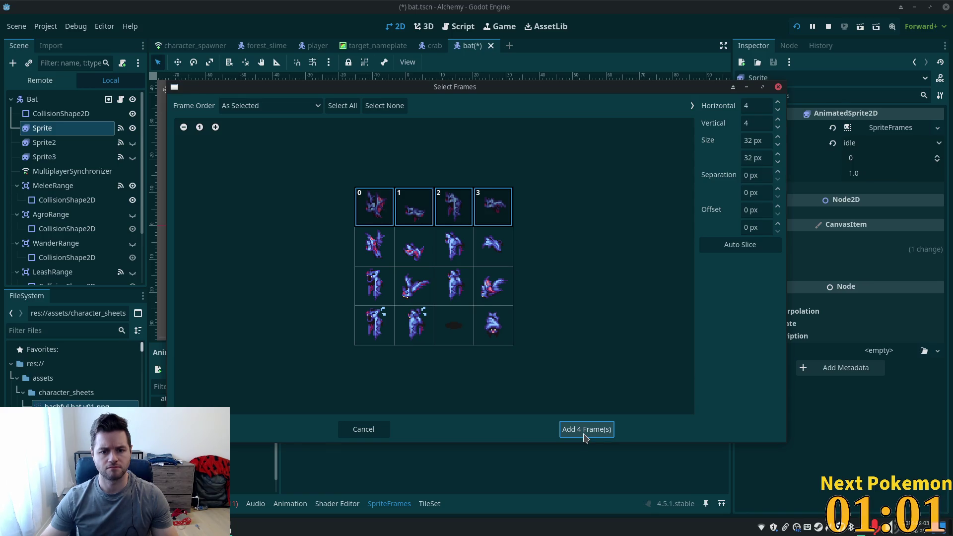
{"action": "left_click", "coordinate": [585, 430]}
{"action": "left_click", "coordinate": [352, 371]}
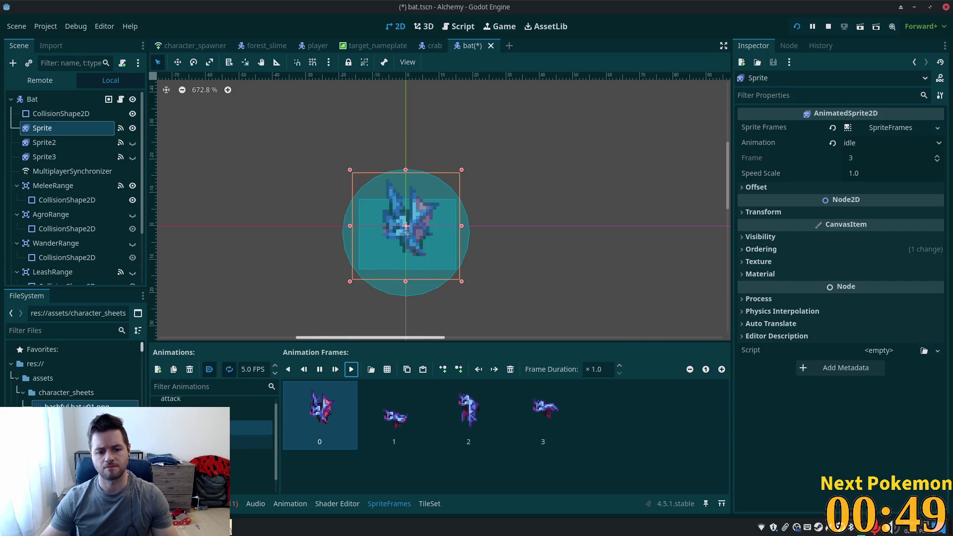
Step: Replace the old idle_down frames with the four bat frames copied from idle
{"action": "left_click", "coordinate": [544, 427], "text": "shift"}
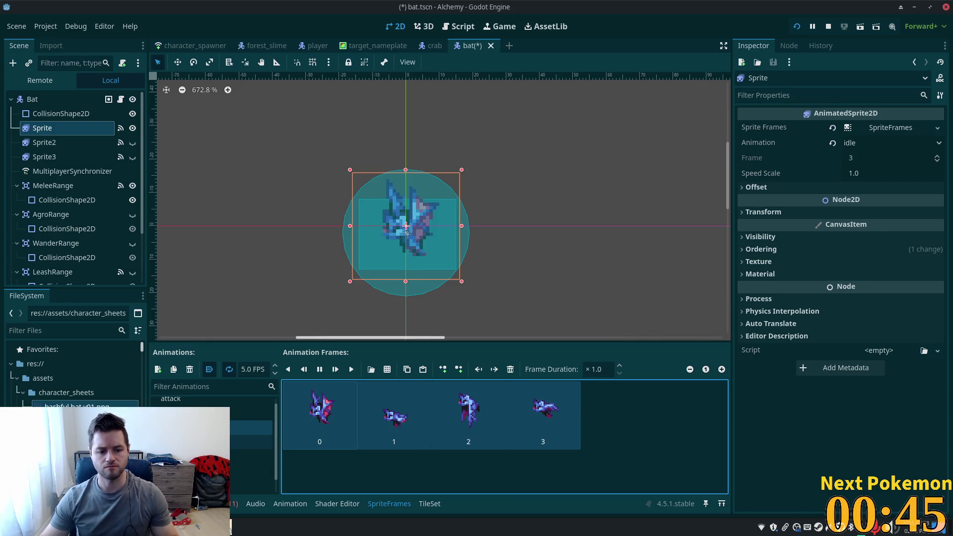
{"action": "left_click", "coordinate": [250, 441]}
{"action": "scroll", "coordinate": [663, 452], "scroll_direction": "down", "scroll_amount": 1}
{"action": "scroll", "coordinate": [663, 452], "scroll_direction": "down", "scroll_amount": 3}
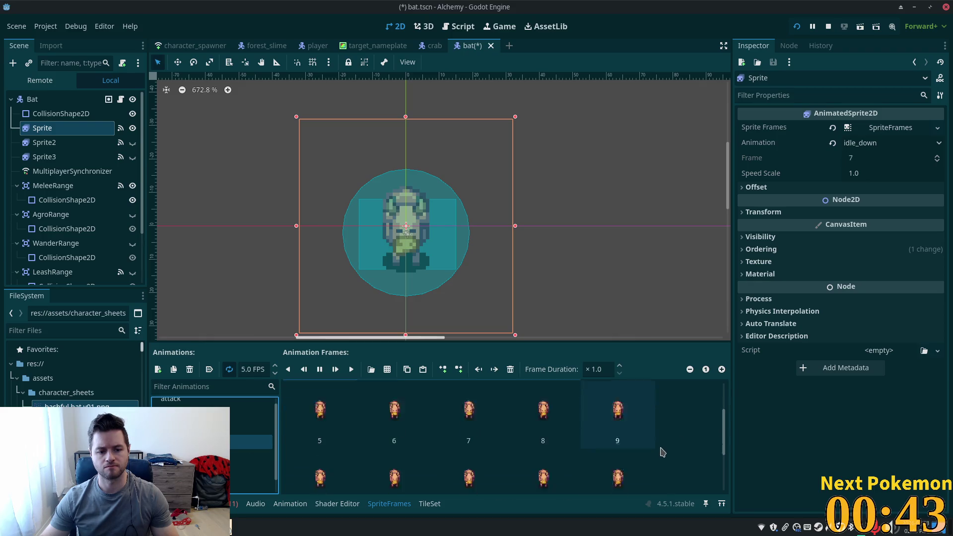
{"action": "left_click", "coordinate": [449, 391], "text": "shift"}
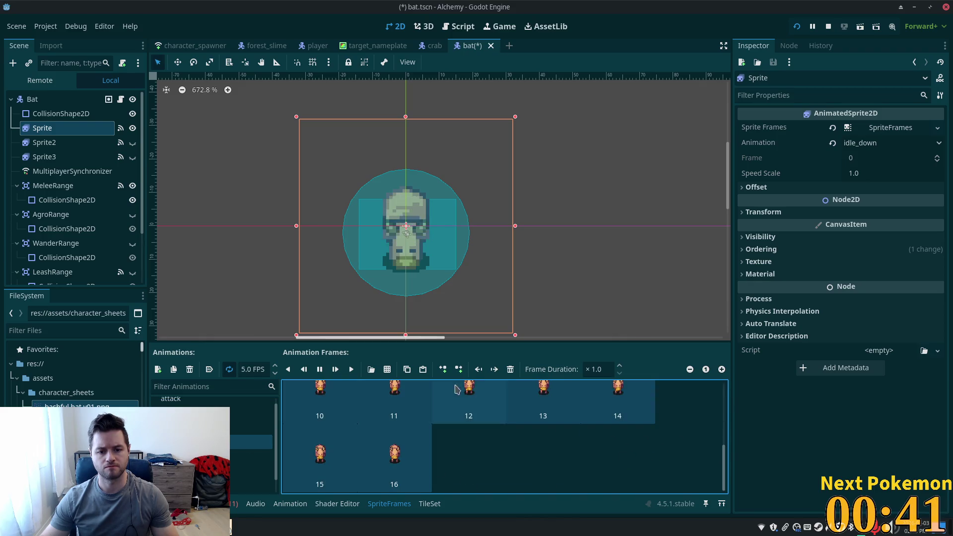
{"action": "left_click", "coordinate": [510, 369]}
{"action": "key", "text": "ctrl+v"}
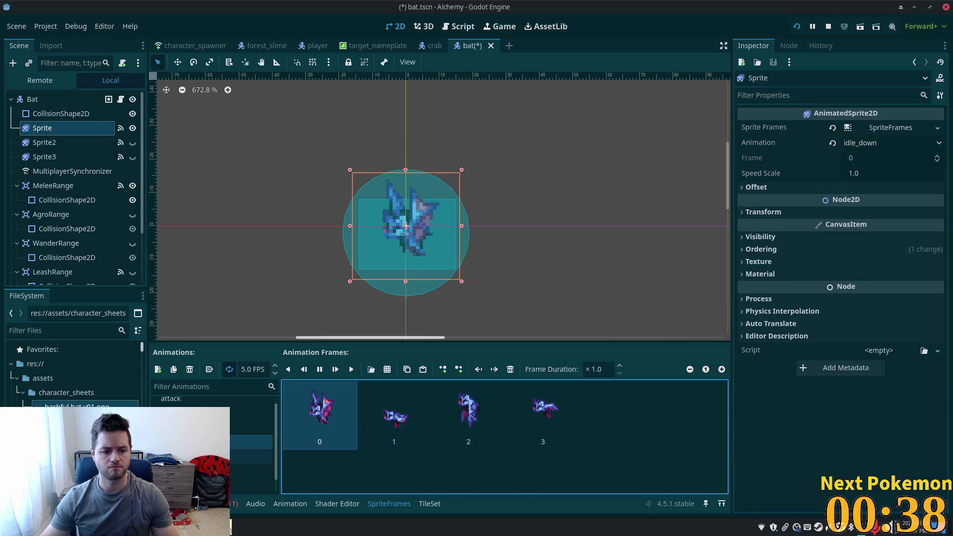
{"action": "left_click", "coordinate": [251, 456]}
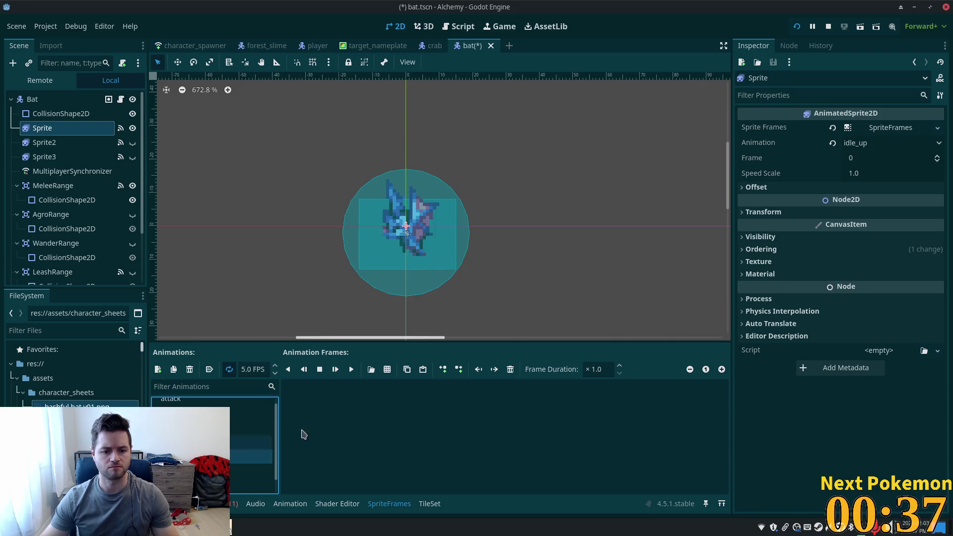
Step: Add the second row of bashful bat frames to the idle_up animation
{"action": "left_click", "coordinate": [388, 369]}
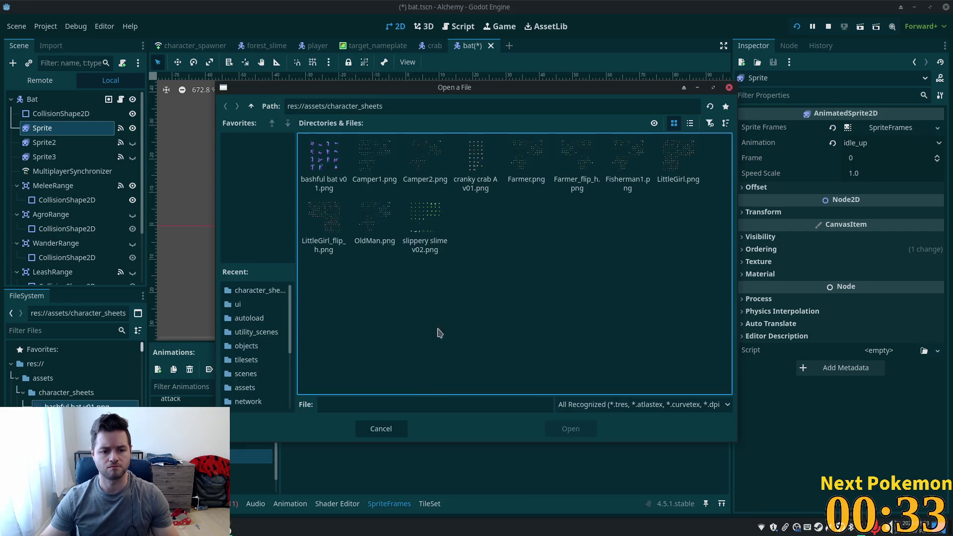
{"action": "double_click", "coordinate": [324, 158]}
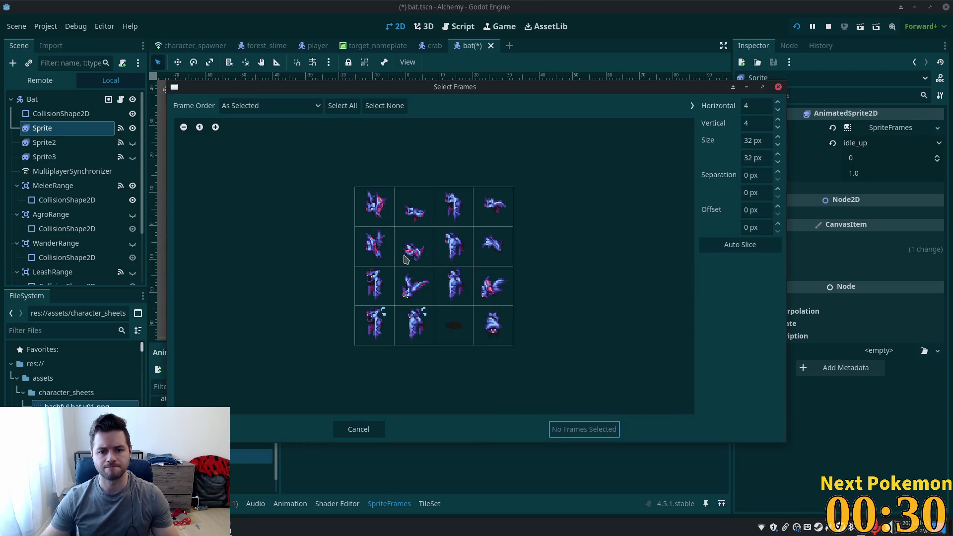
{"action": "left_click_drag", "start_coordinate": [408, 259], "coordinate": [503, 257]}
{"action": "left_click", "coordinate": [572, 429]}
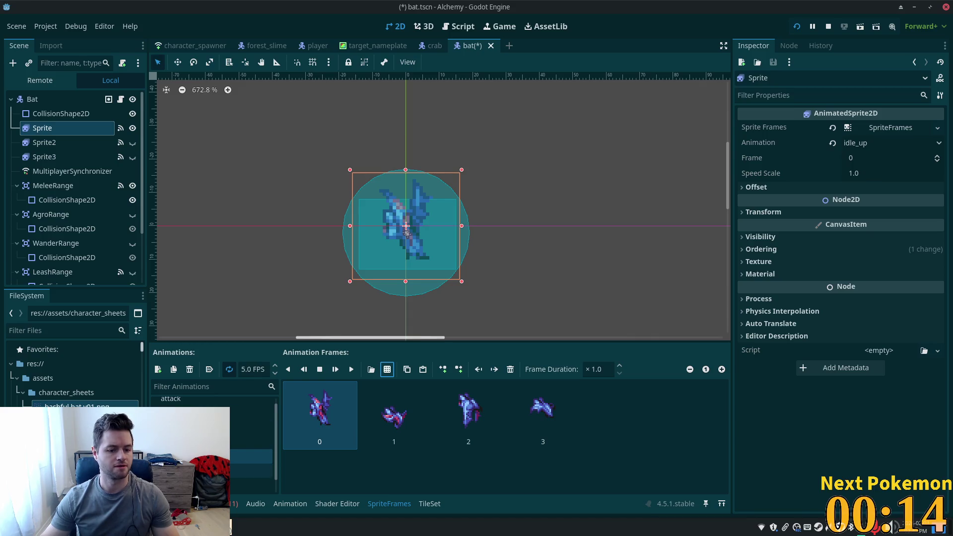
Step: Replace the four pig frames in walk and walk_down with the pasted bat frames
{"action": "left_click", "coordinate": [270, 458]}
{"action": "left_click", "coordinate": [540, 431], "text": "shift"}
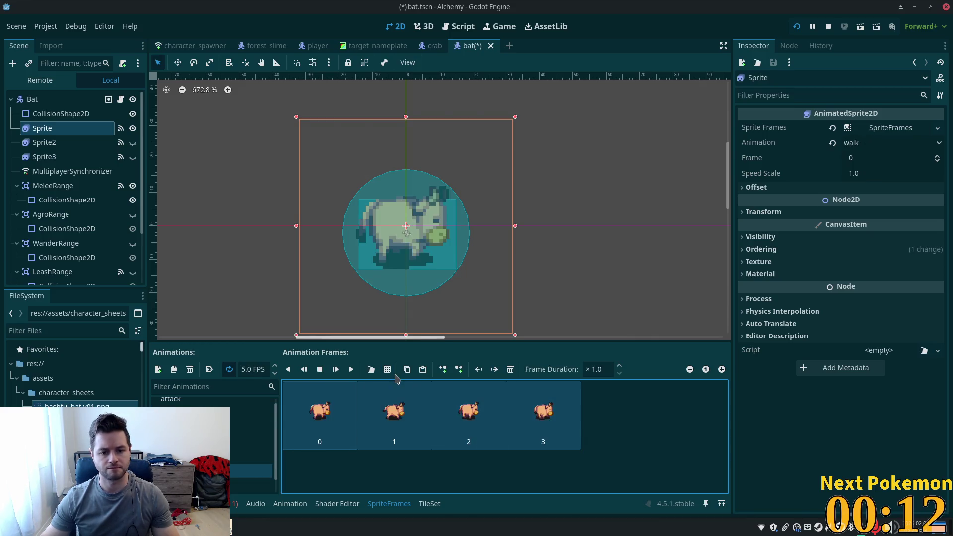
{"action": "left_click", "coordinate": [510, 369]}
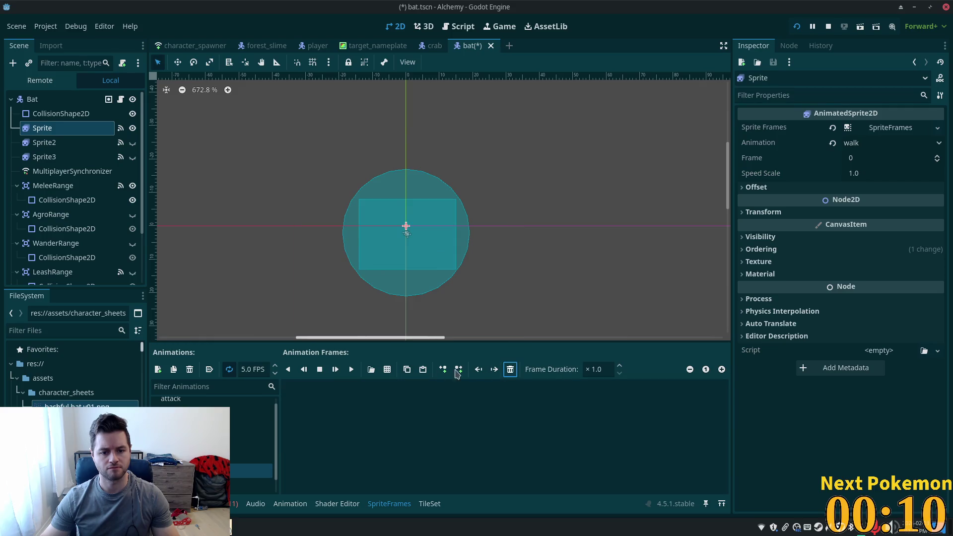
{"action": "left_click", "coordinate": [382, 397]}
{"action": "key", "text": "ctrl+v"}
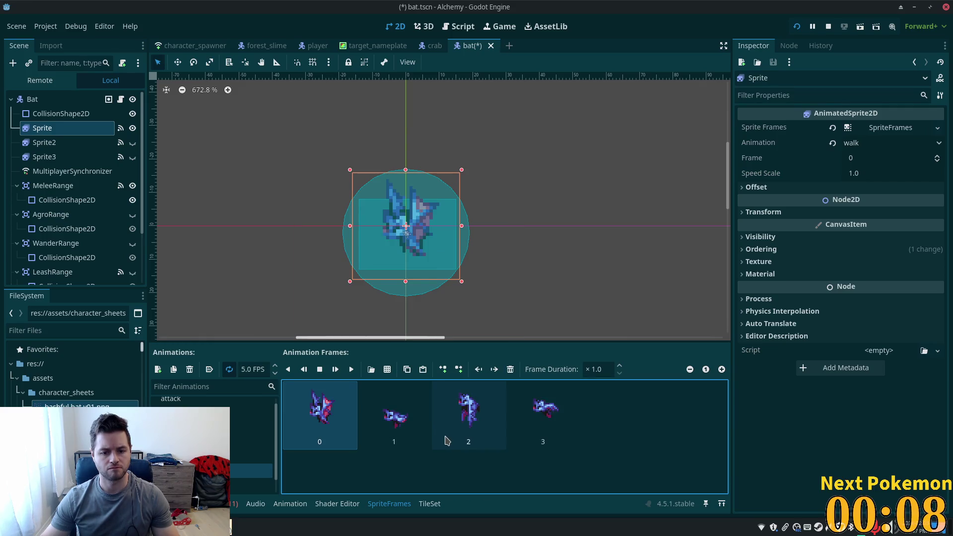
{"action": "left_click", "coordinate": [199, 481]}
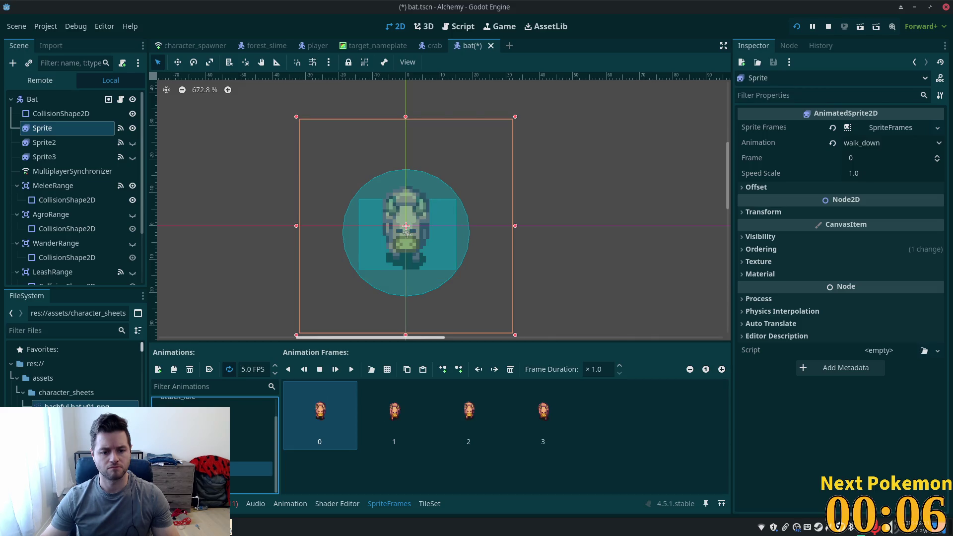
{"action": "left_click", "coordinate": [549, 417], "text": "shift"}
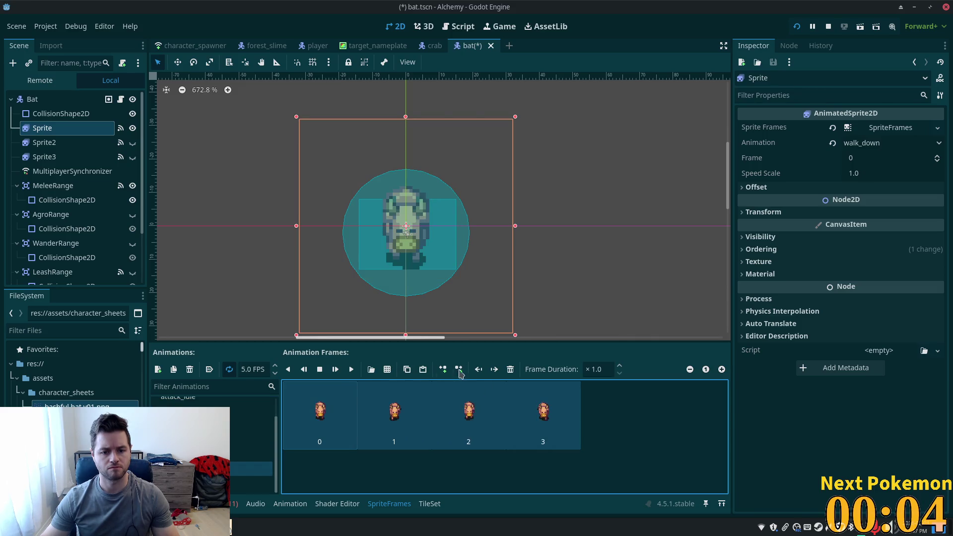
{"action": "left_click", "coordinate": [511, 369]}
{"action": "left_click", "coordinate": [423, 370]}
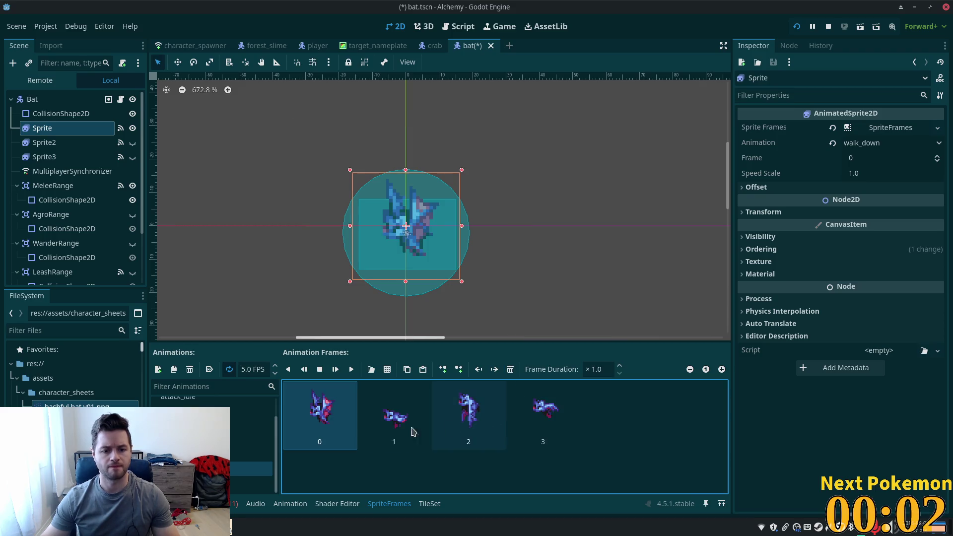
Step: Clear walk_up's pig frames and fill it with copies of the idle_up bat frames
{"action": "left_click", "coordinate": [249, 483]}
{"action": "left_click", "coordinate": [549, 422], "text": "shift"}
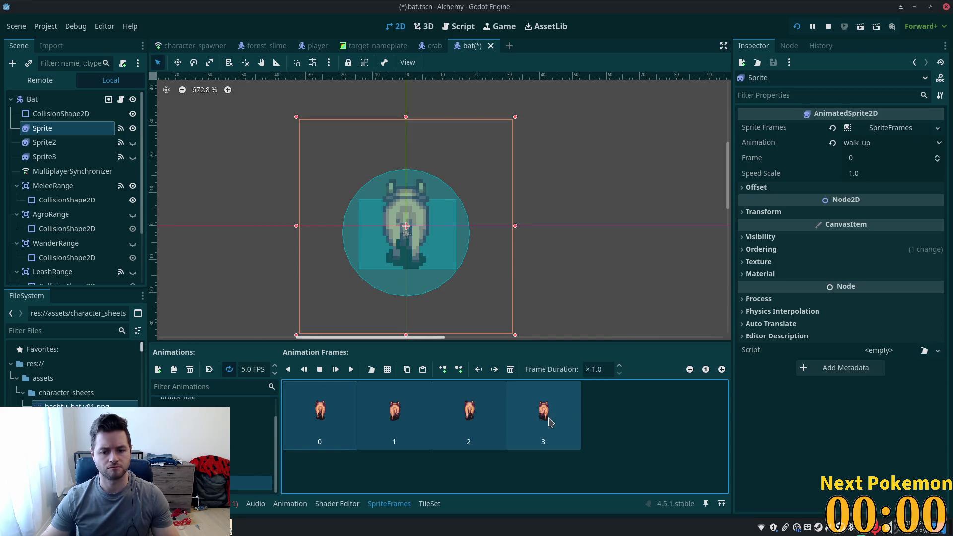
{"action": "left_click", "coordinate": [510, 370]}
{"action": "left_click", "coordinate": [248, 440]}
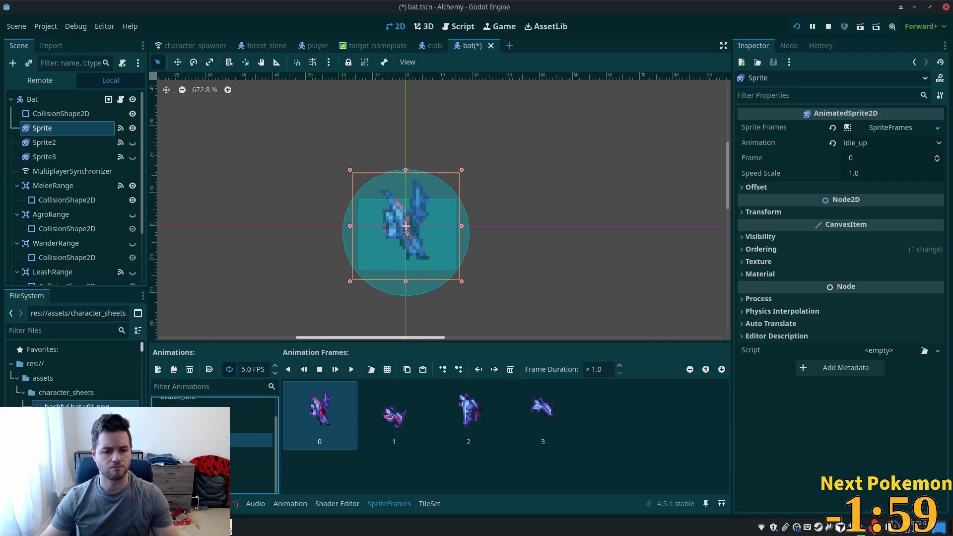
{"action": "left_click", "coordinate": [543, 417], "text": "shift"}
{"action": "left_click", "coordinate": [407, 369]}
{"action": "left_click", "coordinate": [248, 483]}
{"action": "left_click", "coordinate": [477, 449]}
{"action": "key", "text": "ctrl+v"}
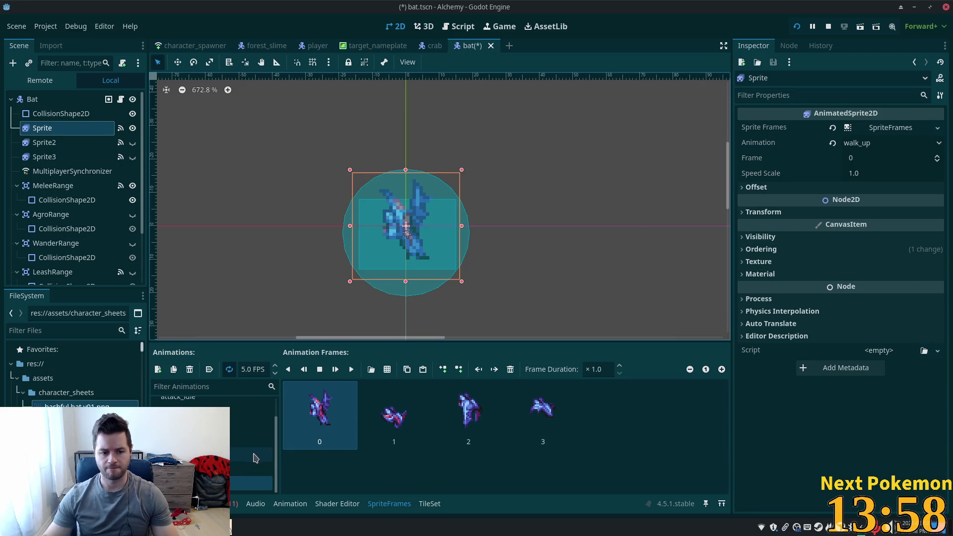
Step: Replace the three pig attack frames with the third row of bat frames and preview them
{"action": "scroll", "coordinate": [253, 457], "scroll_direction": "up", "scroll_amount": 2}
{"action": "left_click", "coordinate": [199, 405]}
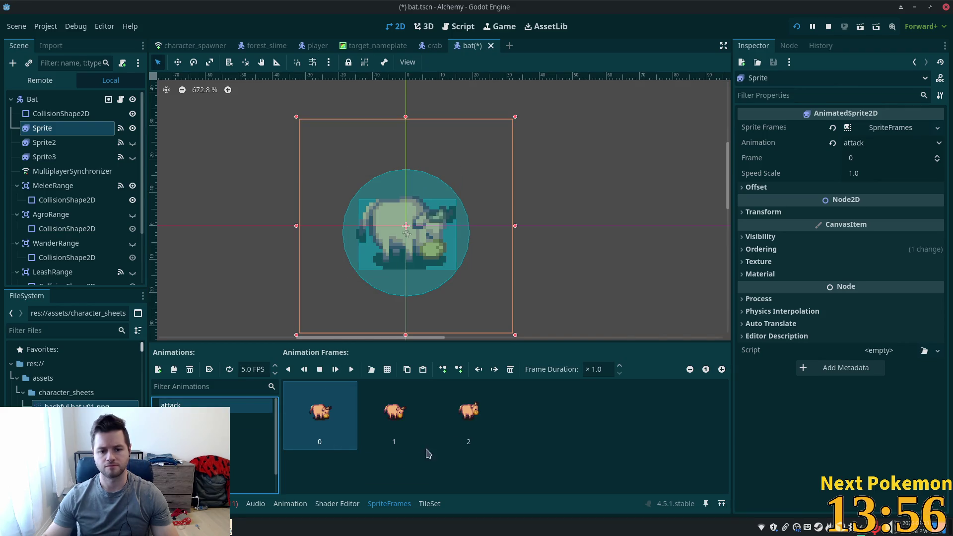
{"action": "left_click", "coordinate": [469, 427], "text": "shift"}
{"action": "left_click", "coordinate": [510, 369]}
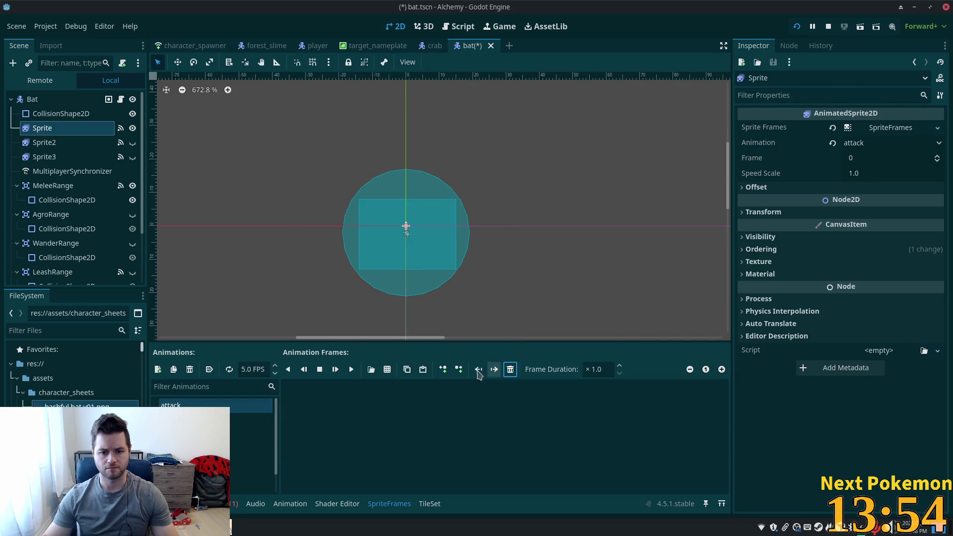
{"action": "left_click", "coordinate": [387, 369]}
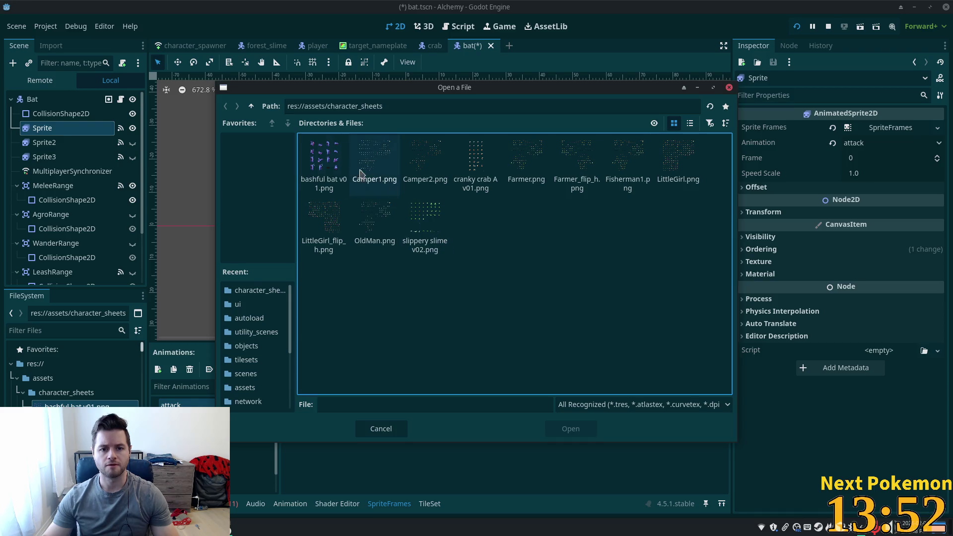
{"action": "double_click", "coordinate": [326, 162]}
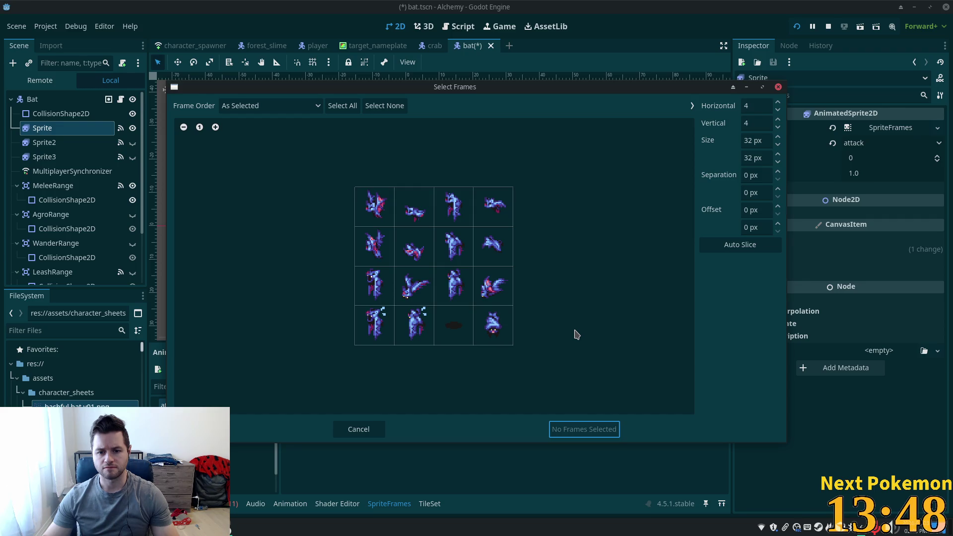
{"action": "left_click", "coordinate": [375, 290]}
{"action": "left_click", "coordinate": [489, 291], "text": "shift"}
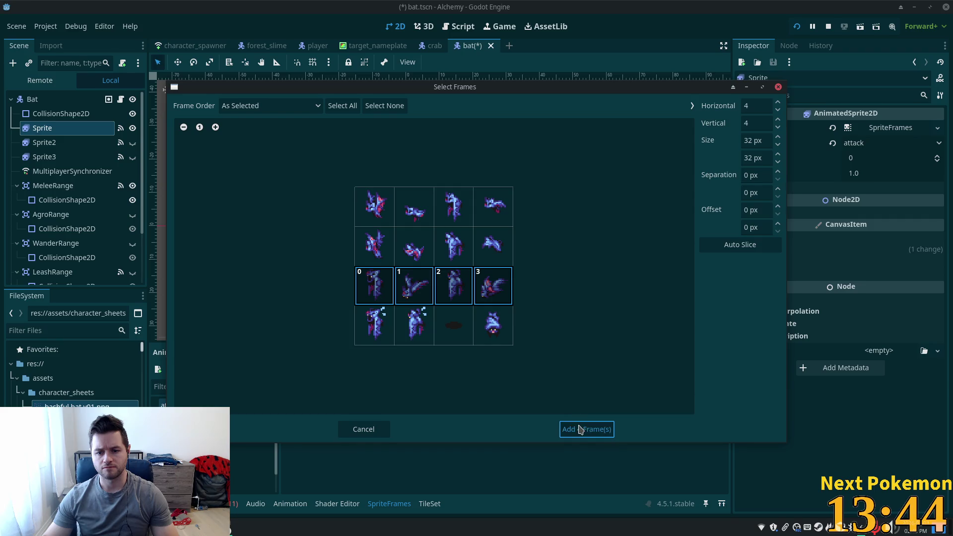
{"action": "left_click", "coordinate": [574, 429]}
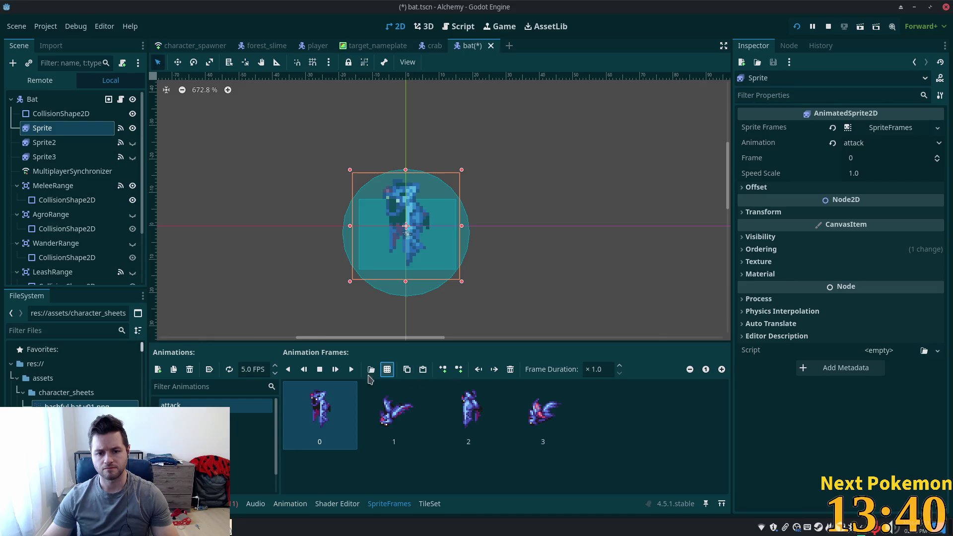
{"action": "left_click", "coordinate": [353, 371]}
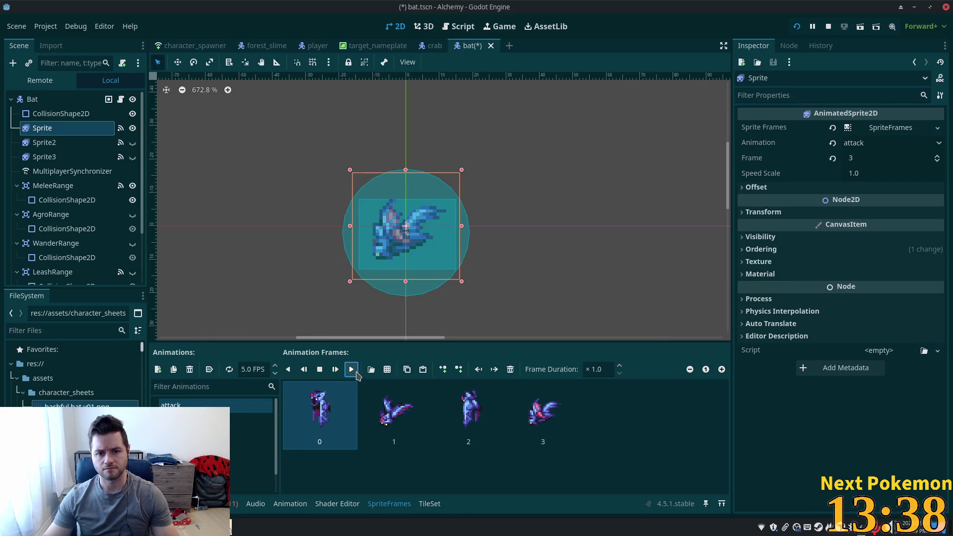
{"action": "left_click", "coordinate": [356, 373]}
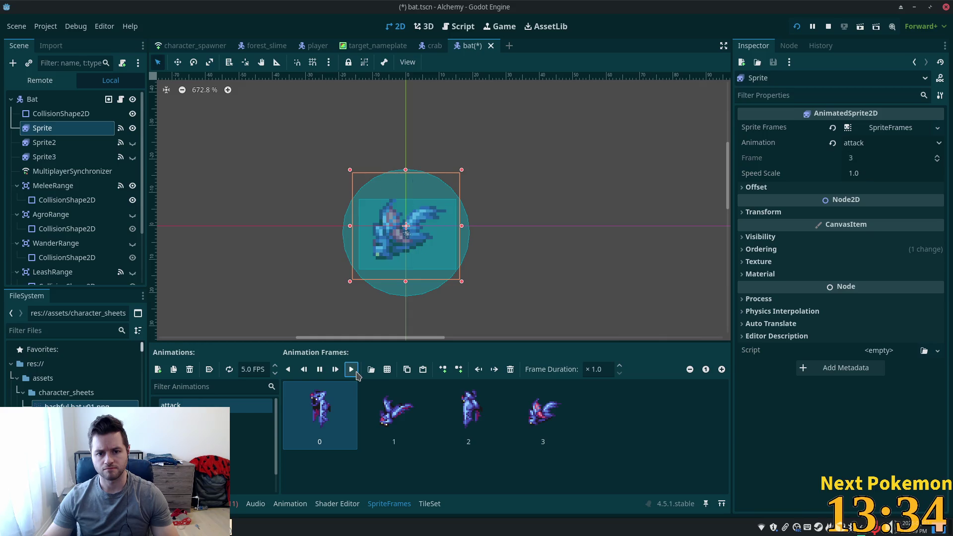
Step: Clear attack_idle's frames and add bat frames from the bashful bat sheet
{"action": "left_click", "coordinate": [248, 420]}
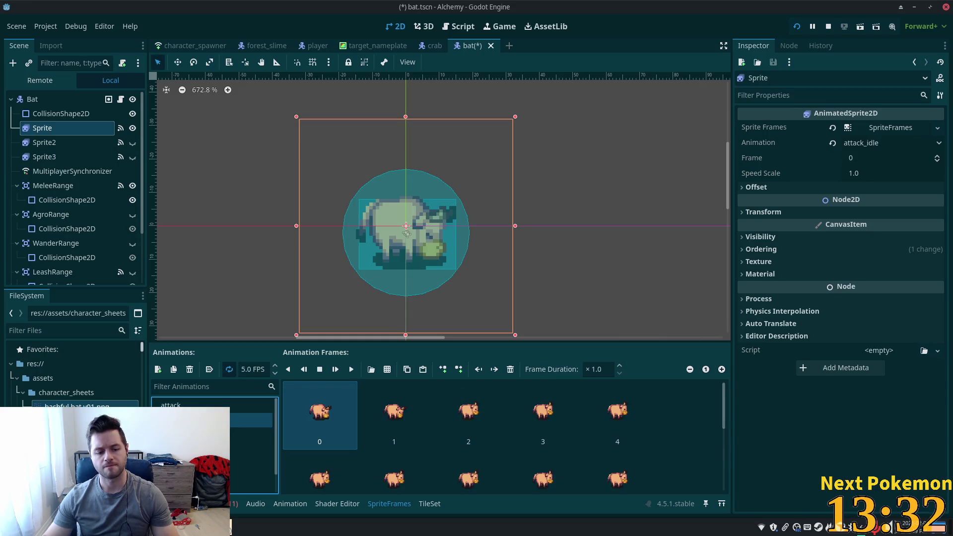
{"action": "scroll", "coordinate": [354, 419], "scroll_direction": "down", "scroll_amount": 5}
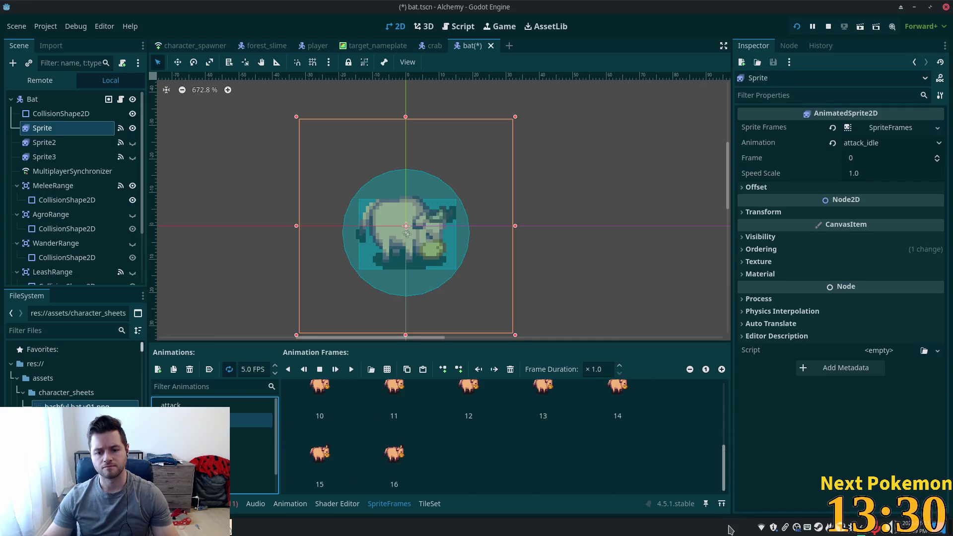
{"action": "left_click", "coordinate": [511, 369]}
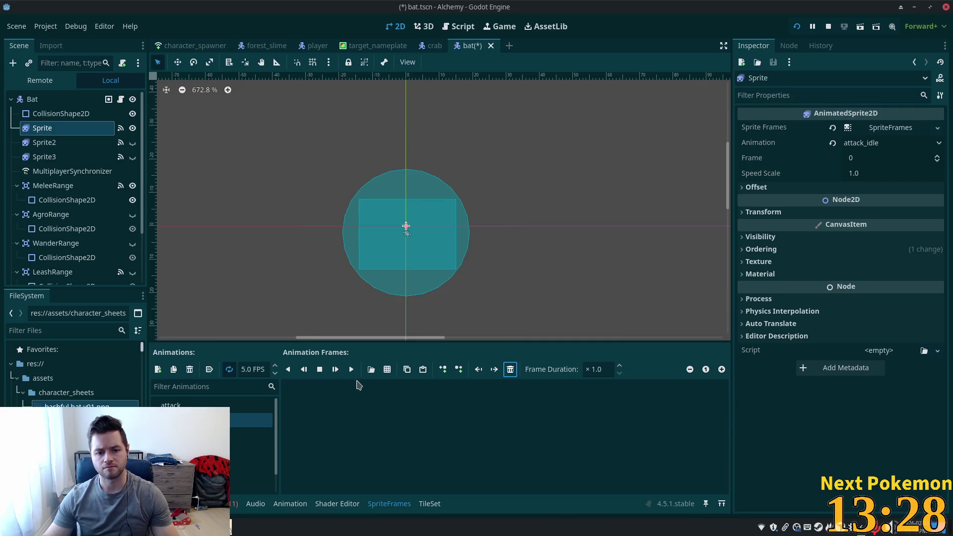
{"action": "left_click", "coordinate": [388, 370]}
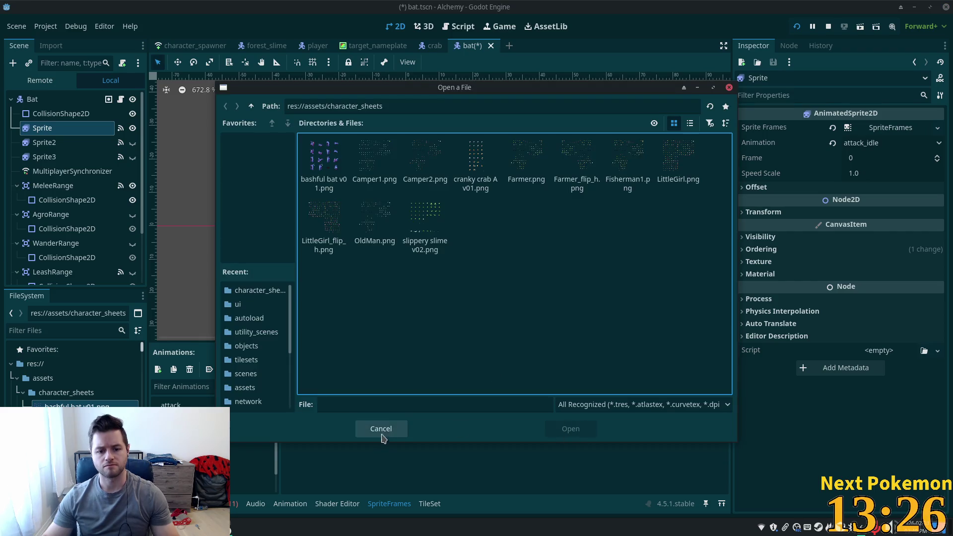
{"action": "left_click", "coordinate": [382, 430]}
{"action": "key", "text": "ctrl+z"}
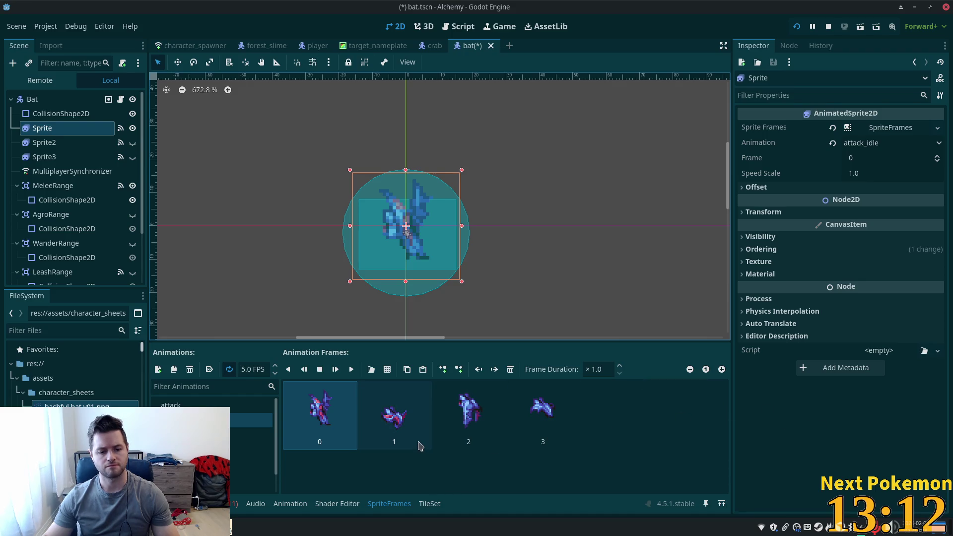
Step: Review the attack and idle_down frames, then try rotating and skewing the sprite and undo both
{"action": "left_click", "coordinate": [223, 407]}
{"action": "left_click", "coordinate": [213, 449]}
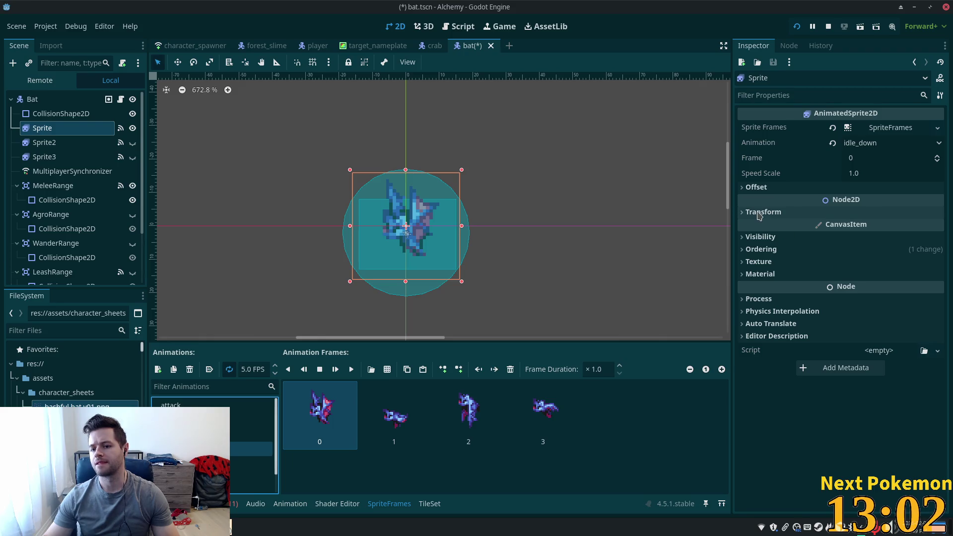
{"action": "left_click", "coordinate": [59, 113]}
{"action": "left_click", "coordinate": [42, 128]}
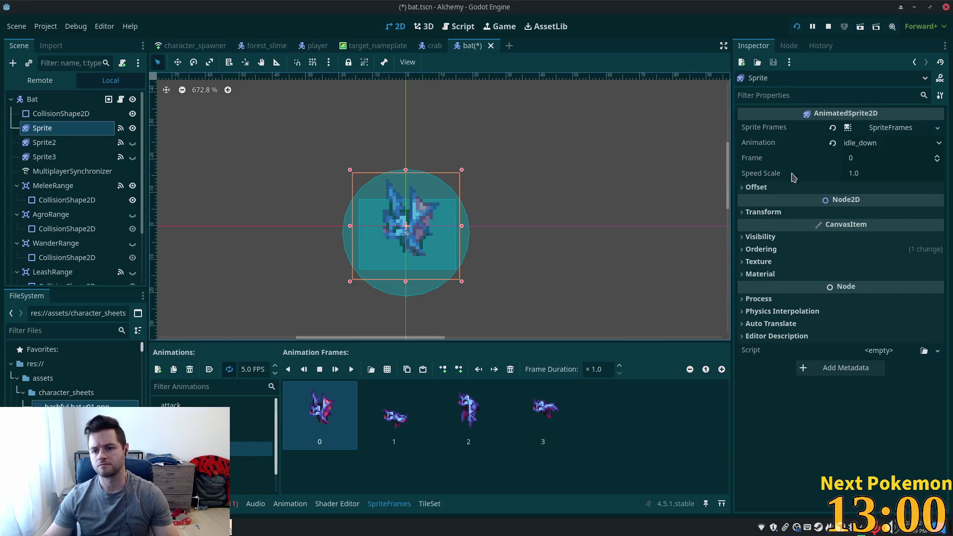
{"action": "left_click", "coordinate": [743, 219]}
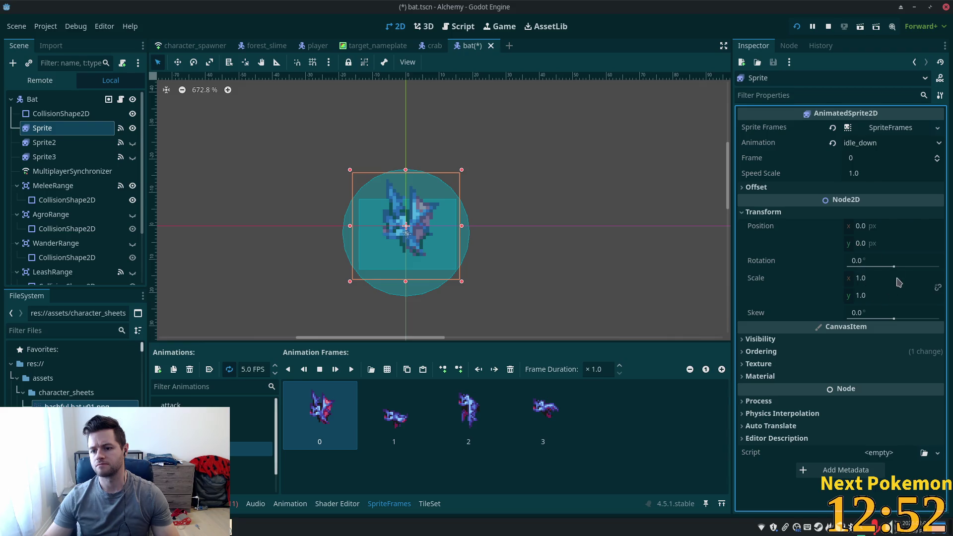
{"action": "mouse_move", "coordinate": [893, 268]}
{"action": "left_mouse_down"}
{"action": "mouse_move", "coordinate": [862, 263]}
{"action": "mouse_move", "coordinate": [887, 277]}
{"action": "mouse_move", "coordinate": [930, 263]}
{"action": "mouse_move", "coordinate": [870, 266]}
{"action": "left_mouse_up"}
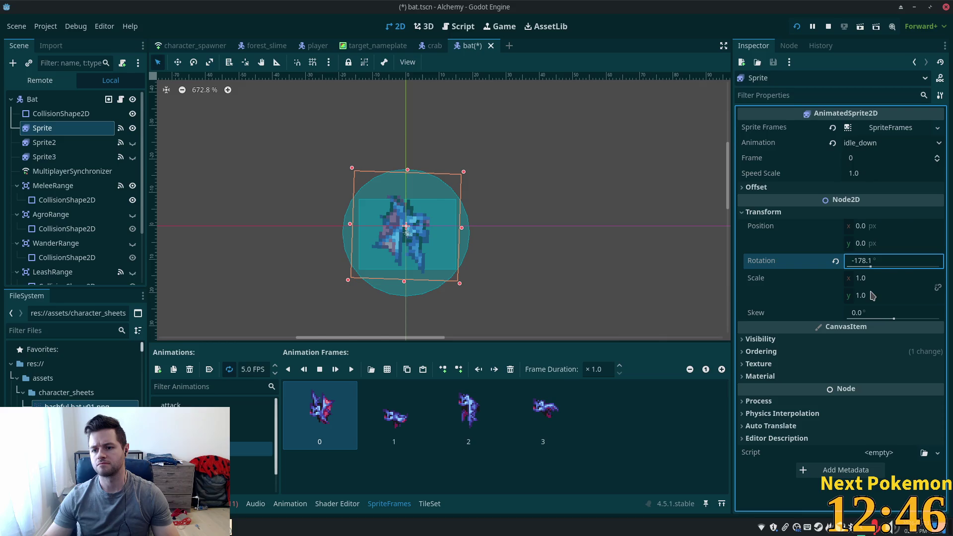
{"action": "key", "text": "ctrl+z"}
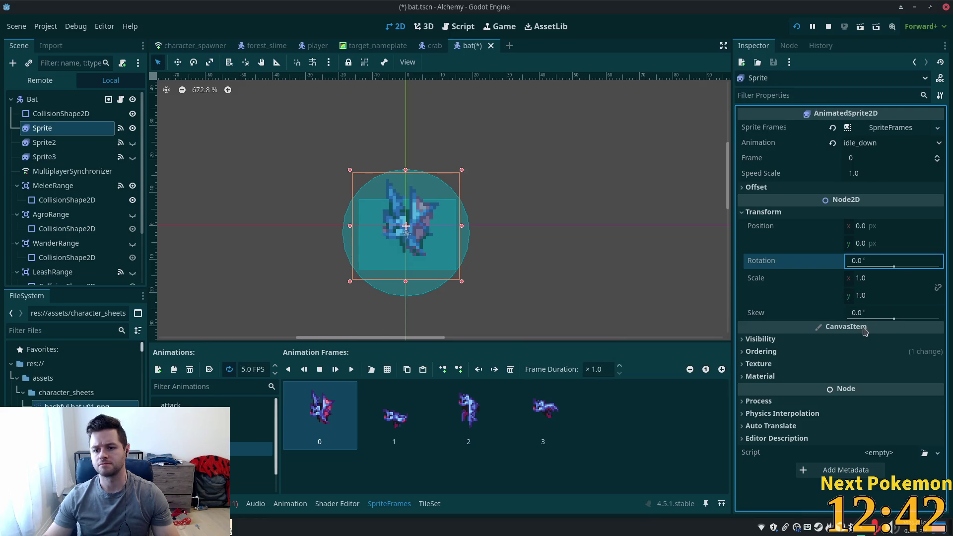
{"action": "mouse_move", "coordinate": [893, 321]}
{"action": "left_mouse_down"}
{"action": "mouse_move", "coordinate": [916, 321]}
{"action": "mouse_move", "coordinate": [750, 329]}
{"action": "left_mouse_up"}
{"action": "mouse_move", "coordinate": [857, 330]}
{"action": "left_mouse_down"}
{"action": "mouse_move", "coordinate": [936, 322]}
{"action": "mouse_move", "coordinate": [801, 325]}
{"action": "left_mouse_up"}
{"action": "key", "text": "ctrl+z"}
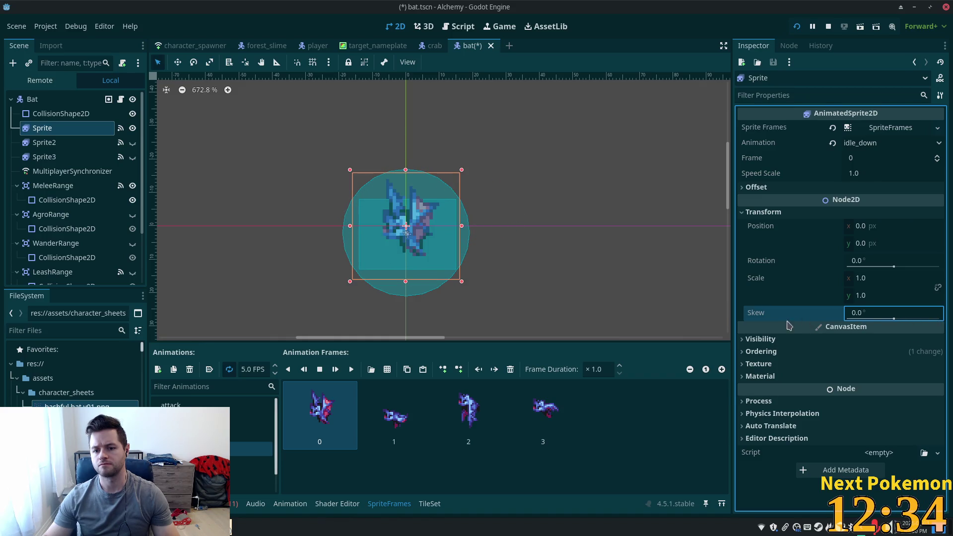
Step: Set the sprite's x scale to -1 to mirror it horizontally and save the scene
{"action": "left_click", "coordinate": [872, 278]}
{"action": "type", "text": "-1"}
{"action": "key", "text": "Tab"}
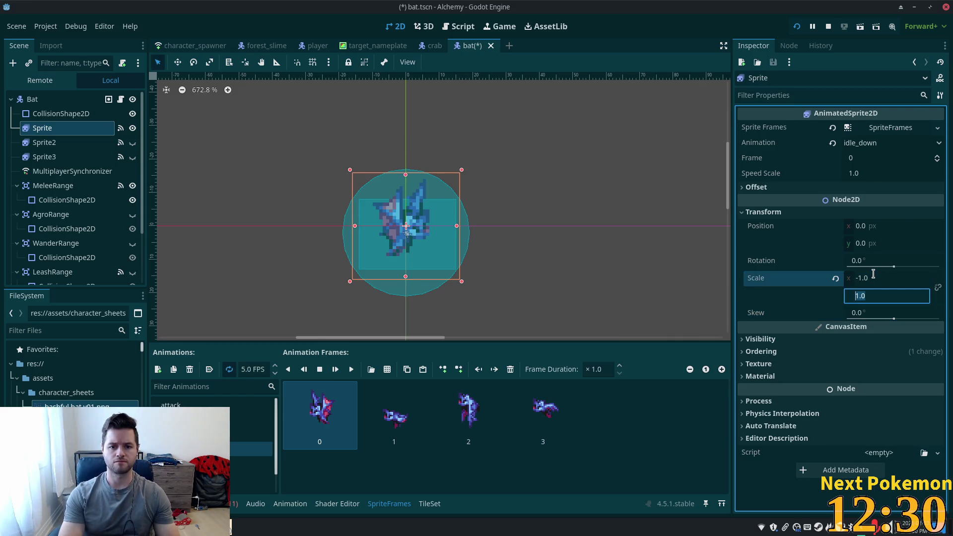
{"action": "key", "text": "ctrl+s"}
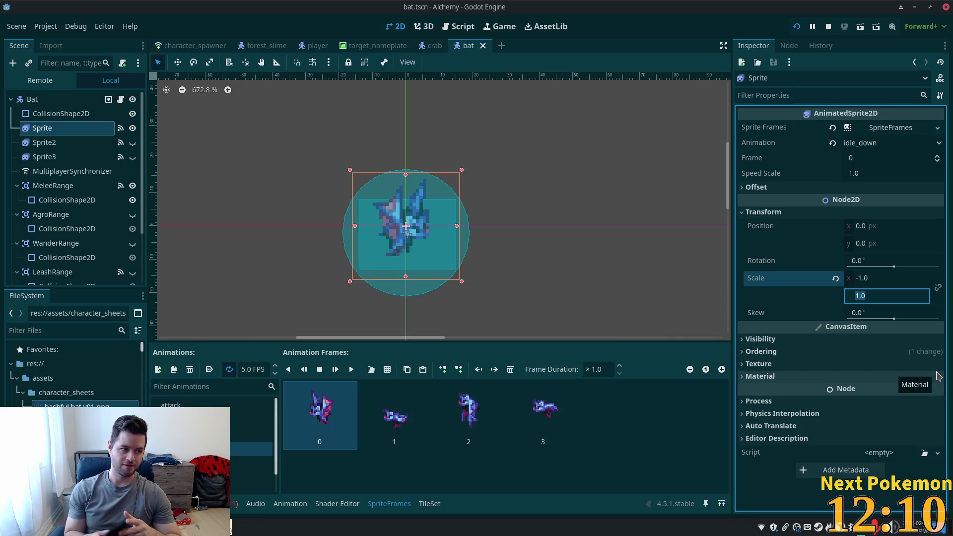
{"action": "mouse_move", "coordinate": [800, 391]}
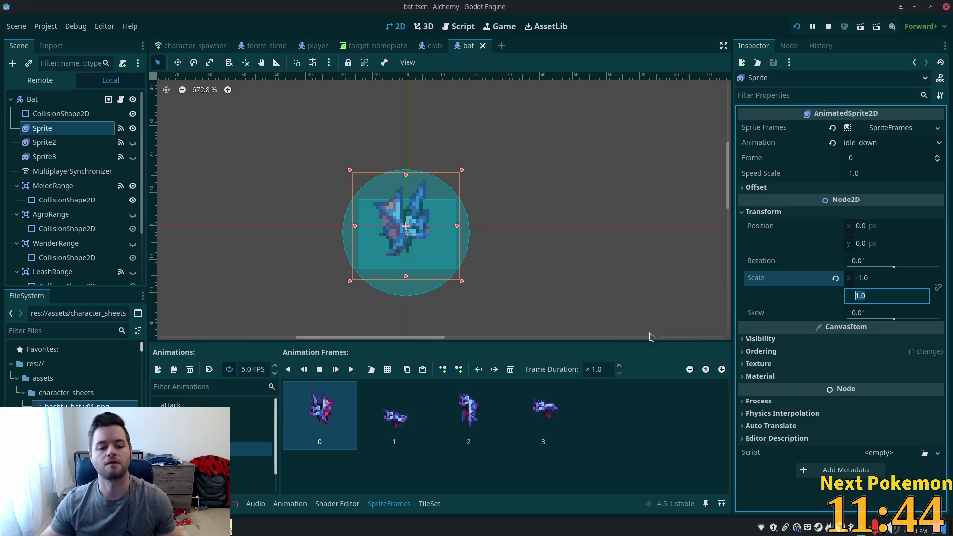
{"action": "left_click", "coordinate": [288, 459]}
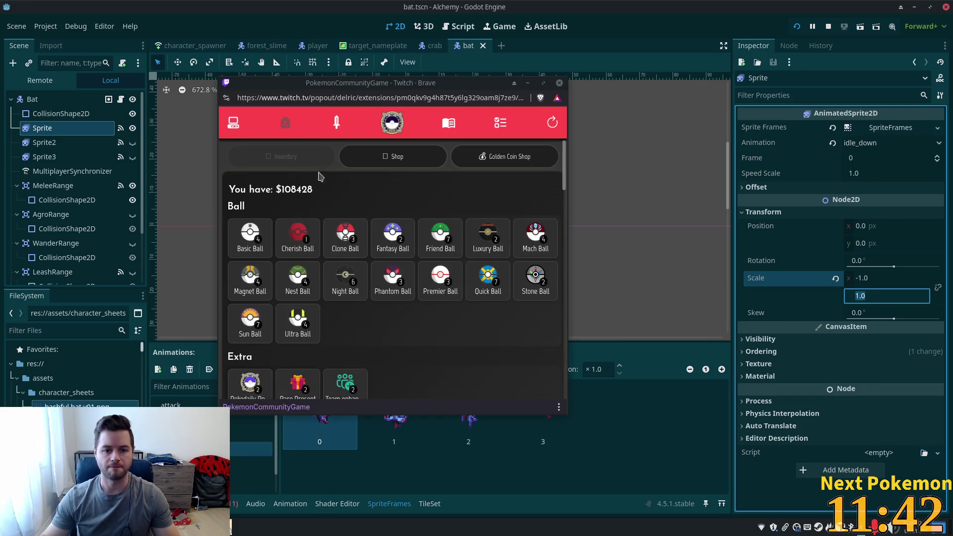
{"action": "left_click", "coordinate": [233, 125]}
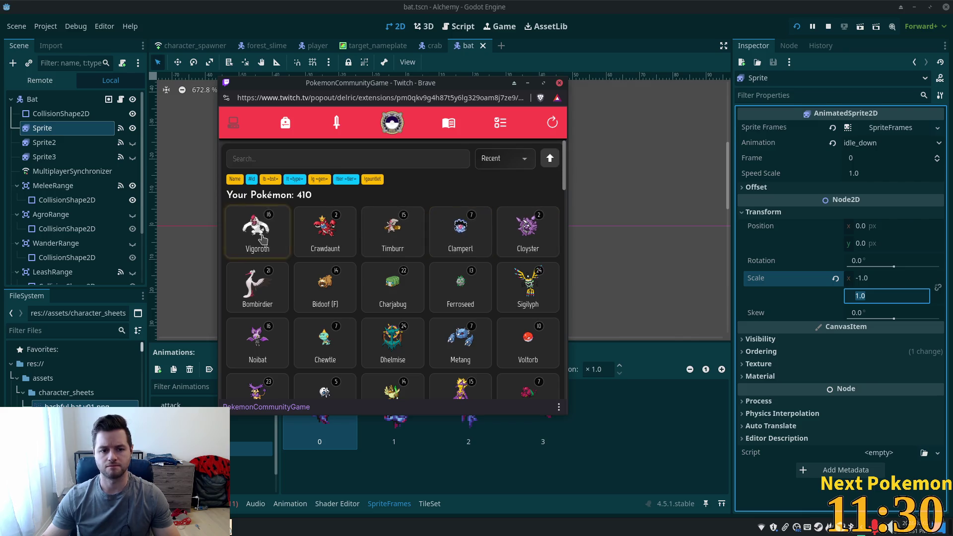
{"action": "left_click", "coordinate": [371, 219]}
{"action": "left_click", "coordinate": [379, 270]}
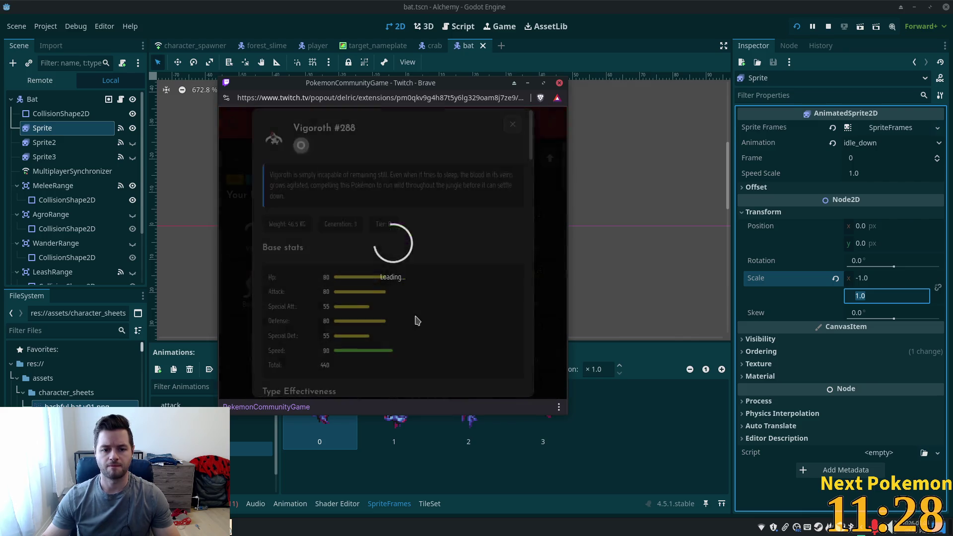
{"action": "left_click", "coordinate": [512, 125]}
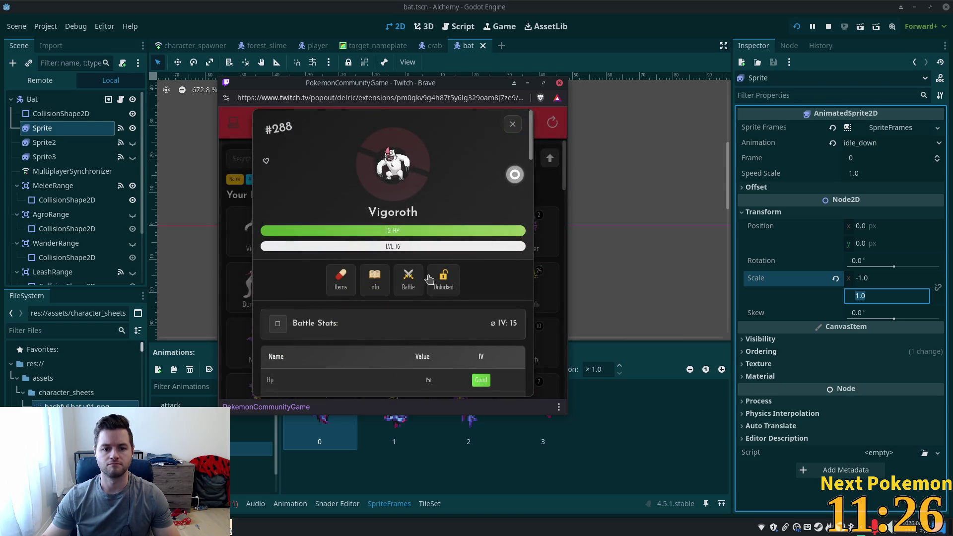
{"action": "left_click", "coordinate": [523, 115]}
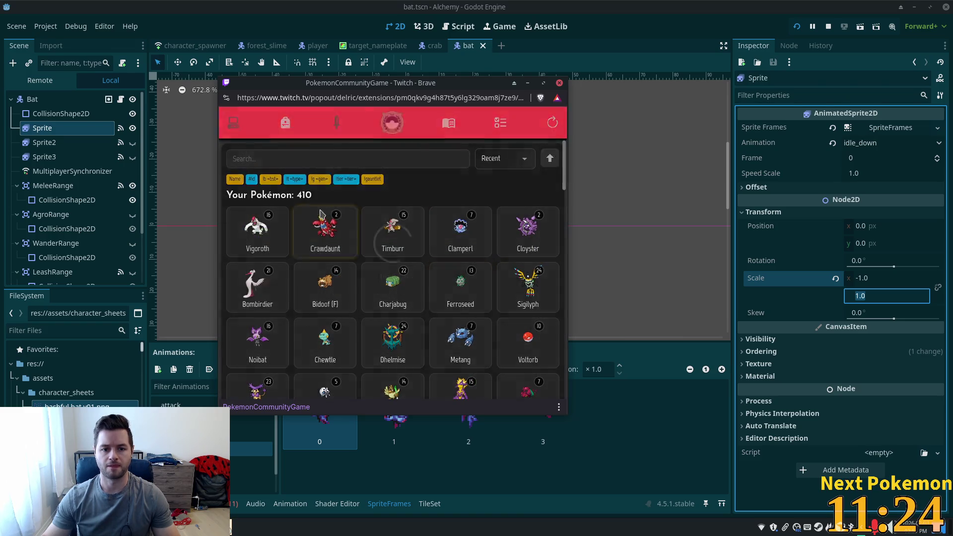
{"action": "left_click", "coordinate": [469, 333]}
{"action": "left_click", "coordinate": [375, 273]}
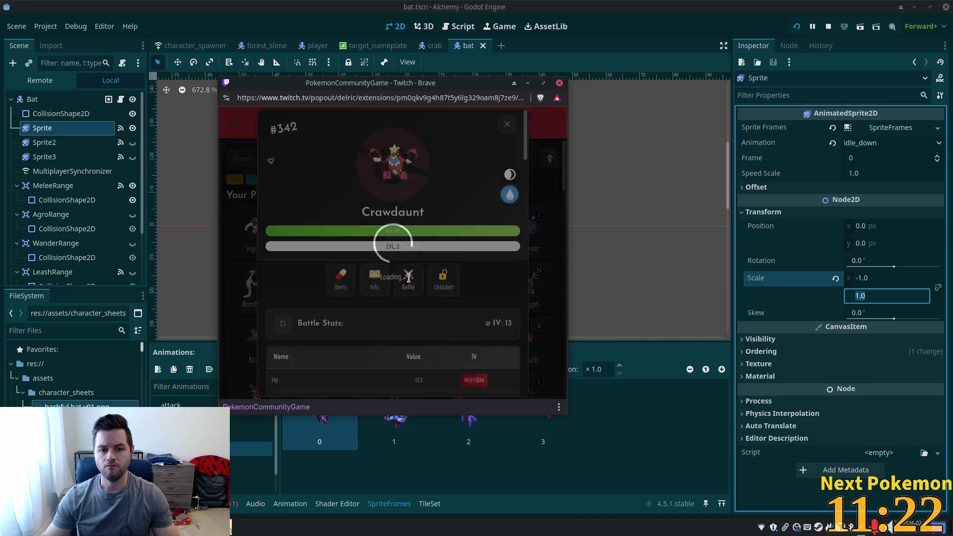
{"action": "left_click", "coordinate": [512, 128]}
{"action": "left_click", "coordinate": [508, 126]}
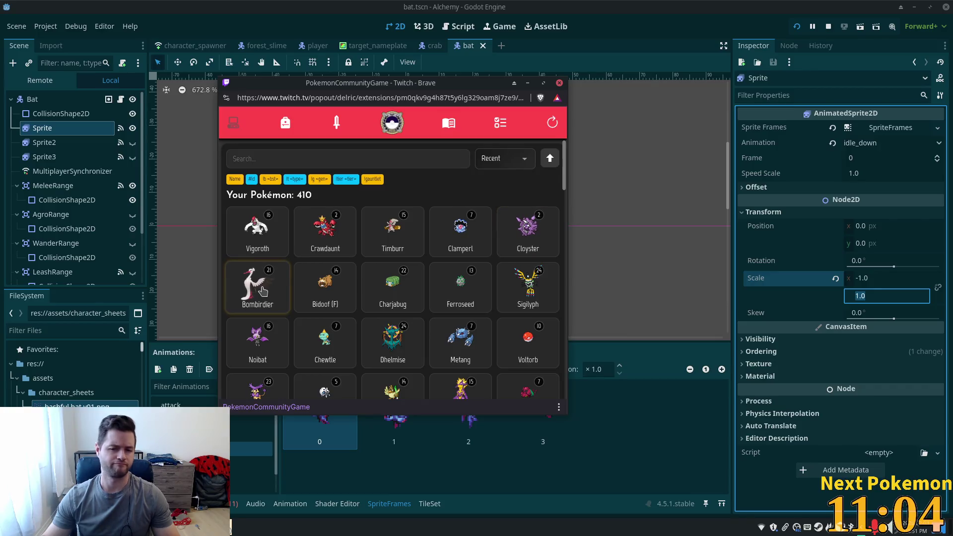
{"action": "left_click", "coordinate": [375, 276]}
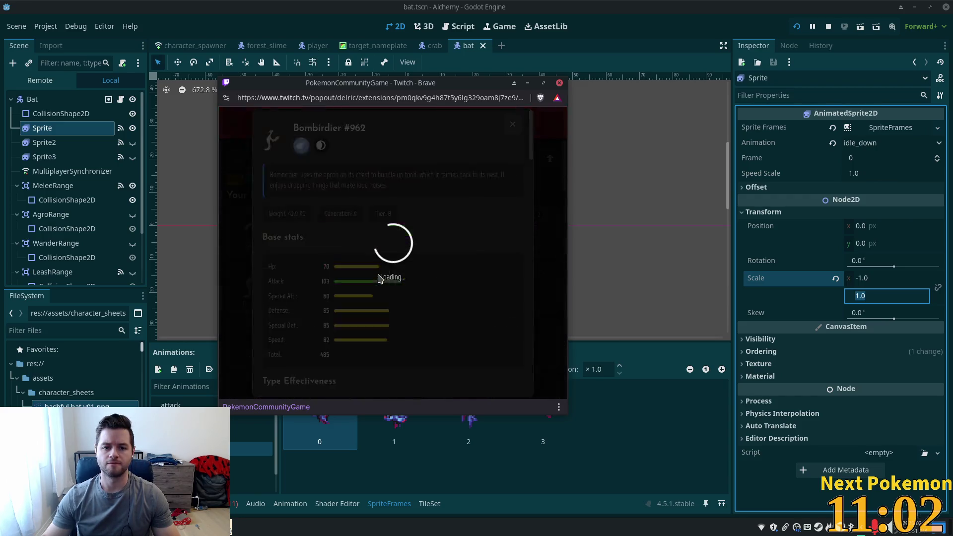
{"action": "left_click", "coordinate": [512, 124]}
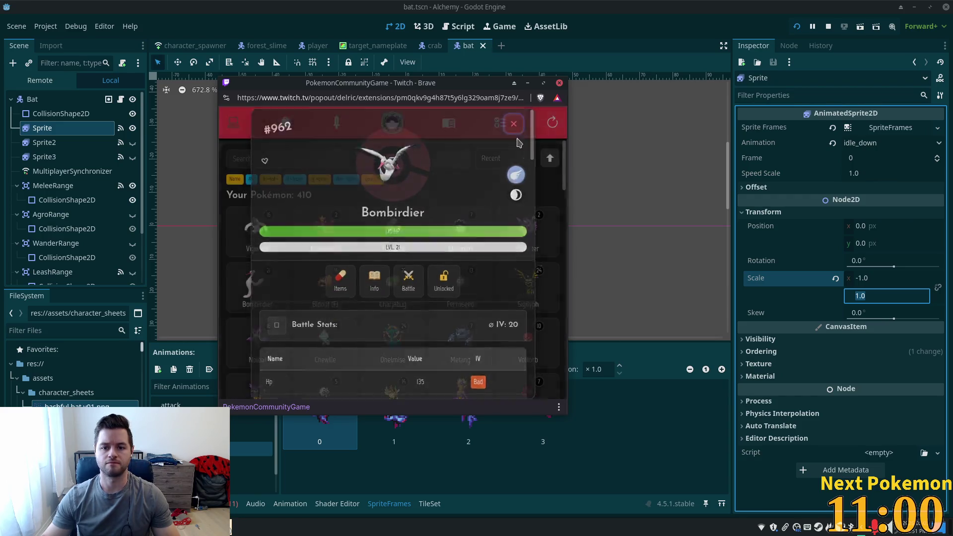
{"action": "left_click", "coordinate": [514, 125]}
{"action": "left_click", "coordinate": [526, 283]}
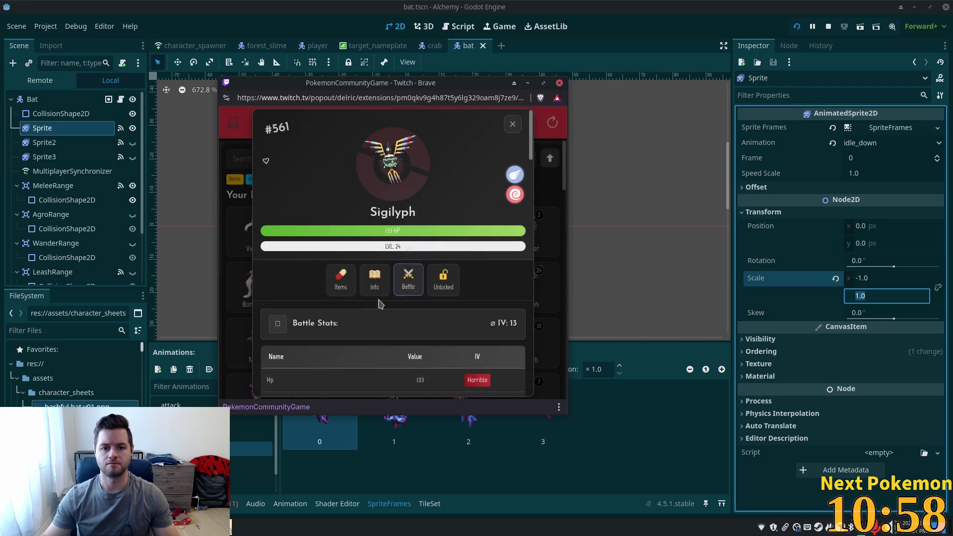
{"action": "left_click", "coordinate": [367, 282]}
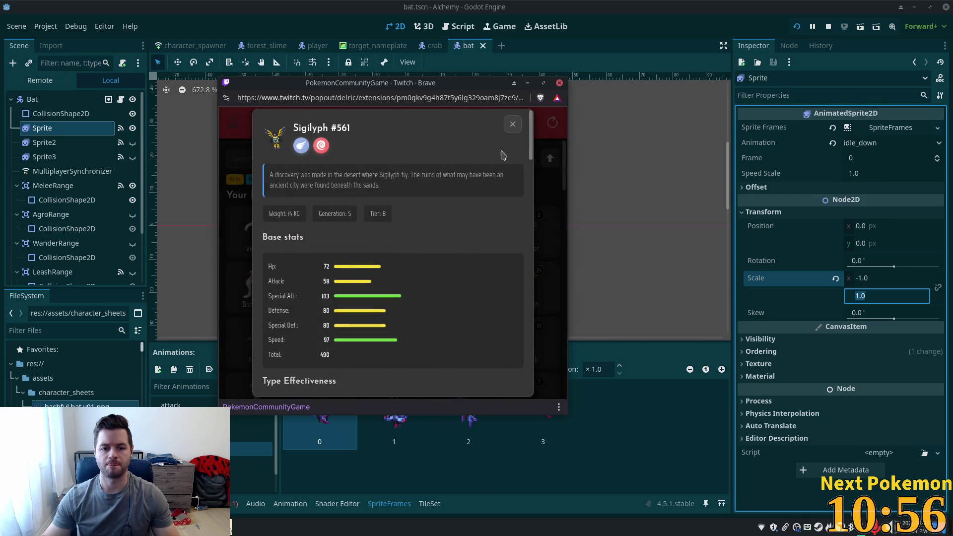
{"action": "left_click", "coordinate": [513, 125]}
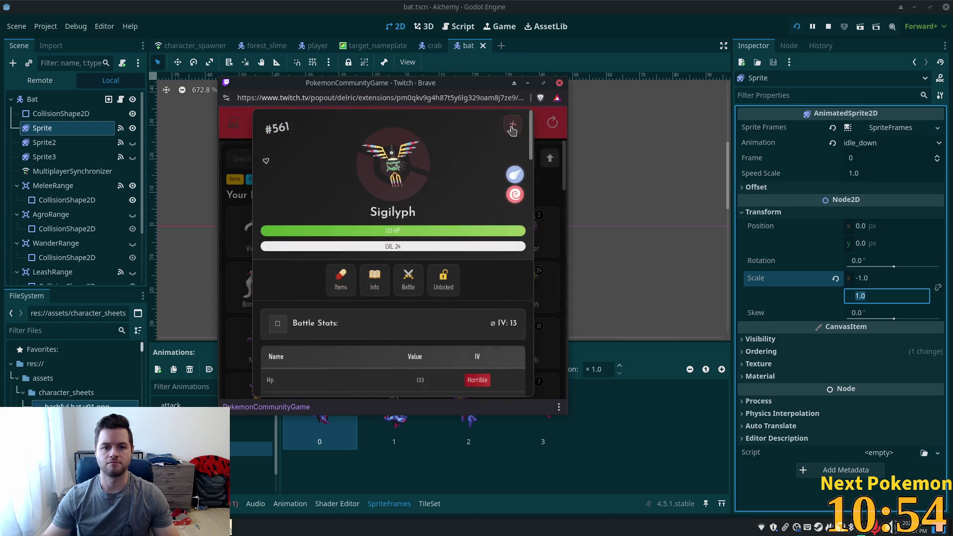
{"action": "left_click", "coordinate": [513, 125]}
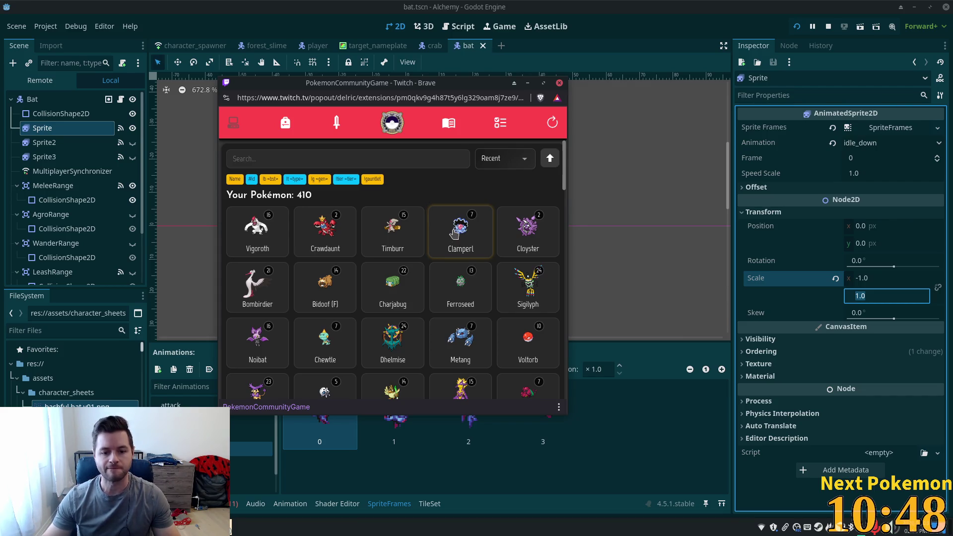
{"action": "left_click", "coordinate": [683, 17]}
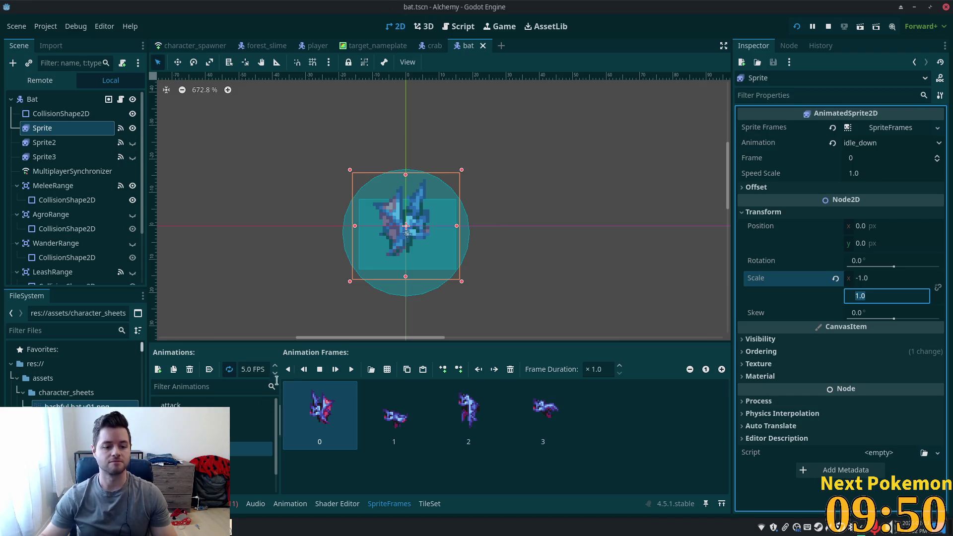
{"action": "left_click", "coordinate": [209, 406]}
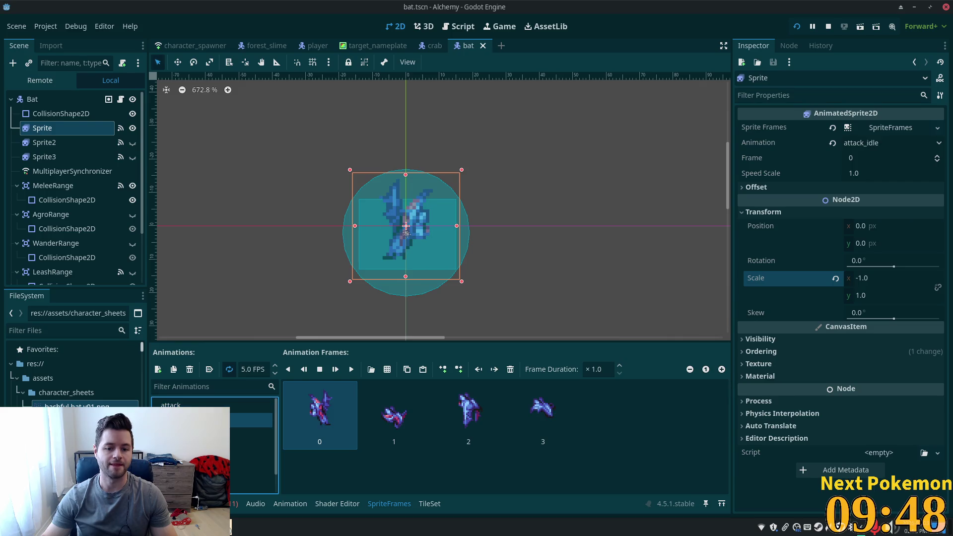
Step: Duplicate the attack animation and rename it attack_down, then undo the rename
{"action": "left_click", "coordinate": [174, 370]}
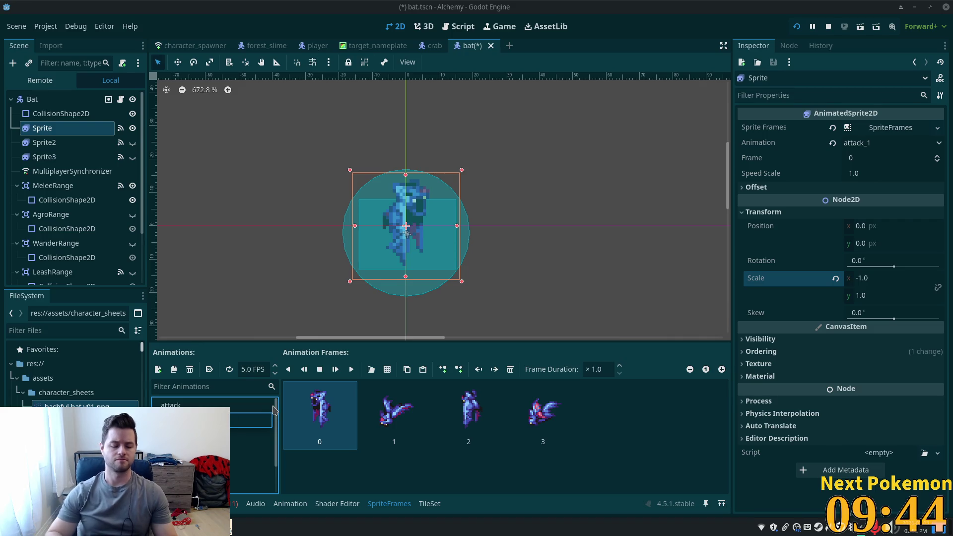
{"action": "type", "text": "attack_down"}
{"action": "key", "text": "Return"}
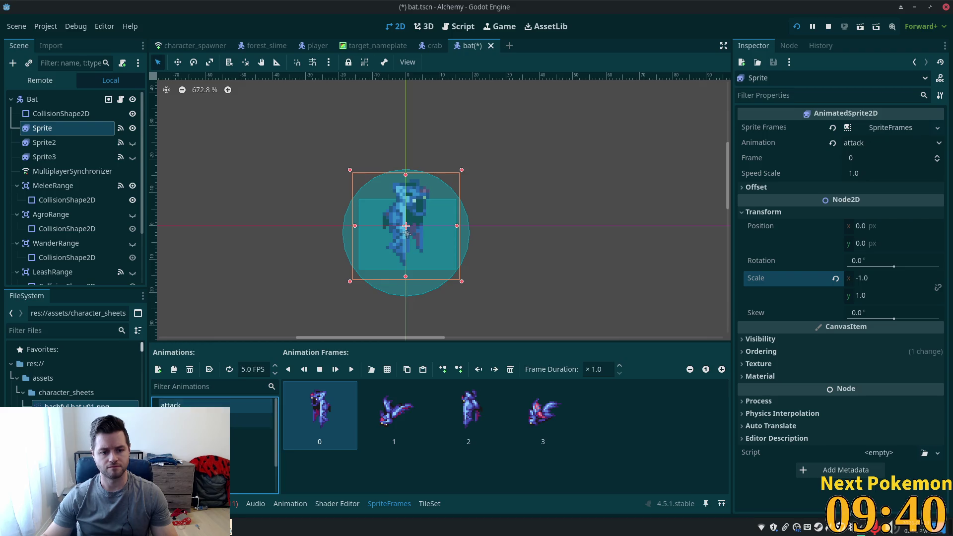
{"action": "key", "text": "ctrl+z"}
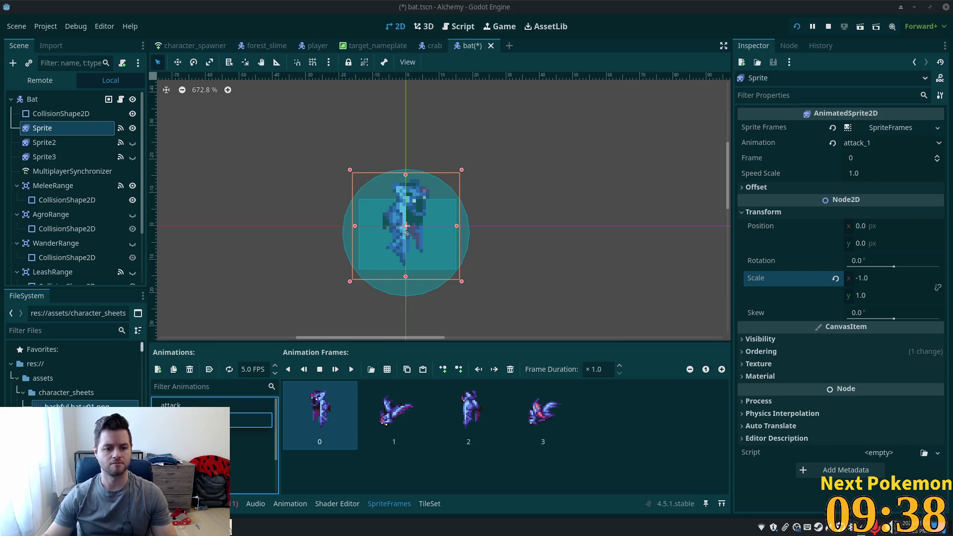
Step: Make attack_up the current animation, save the scene, and select the root Bat node
{"action": "left_click", "coordinate": [251, 450]}
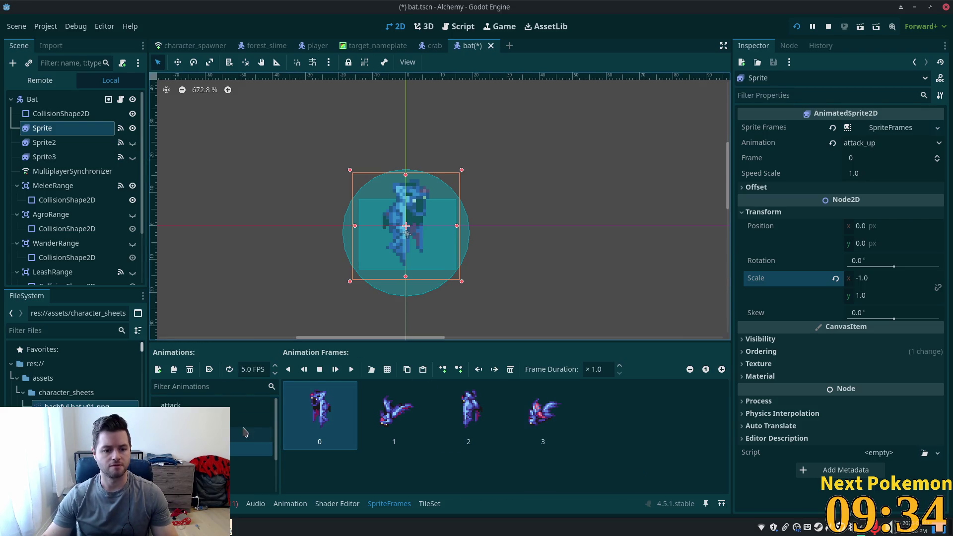
{"action": "scroll", "coordinate": [242, 435], "scroll_direction": "down", "scroll_amount": 3}
{"action": "key", "text": "ctrl+s"}
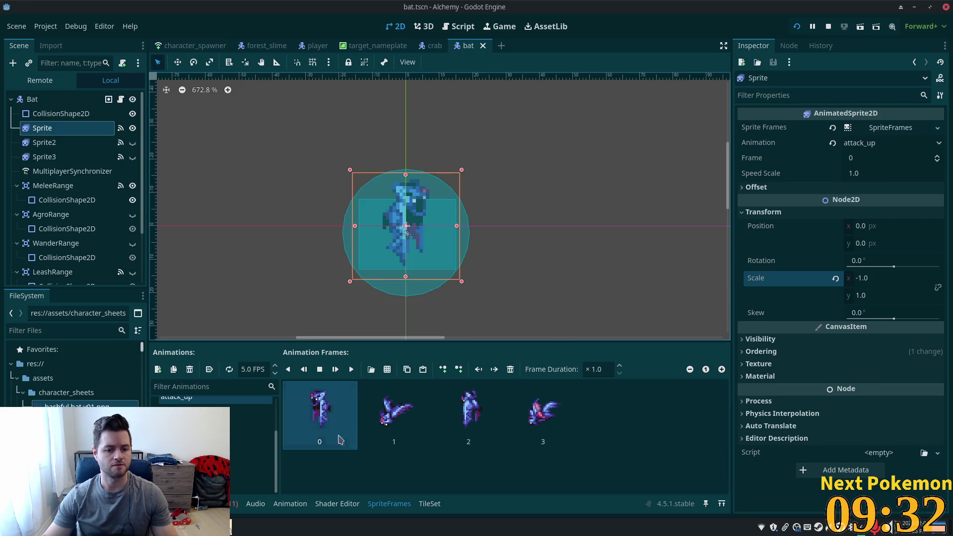
{"action": "left_click", "coordinate": [33, 99]}
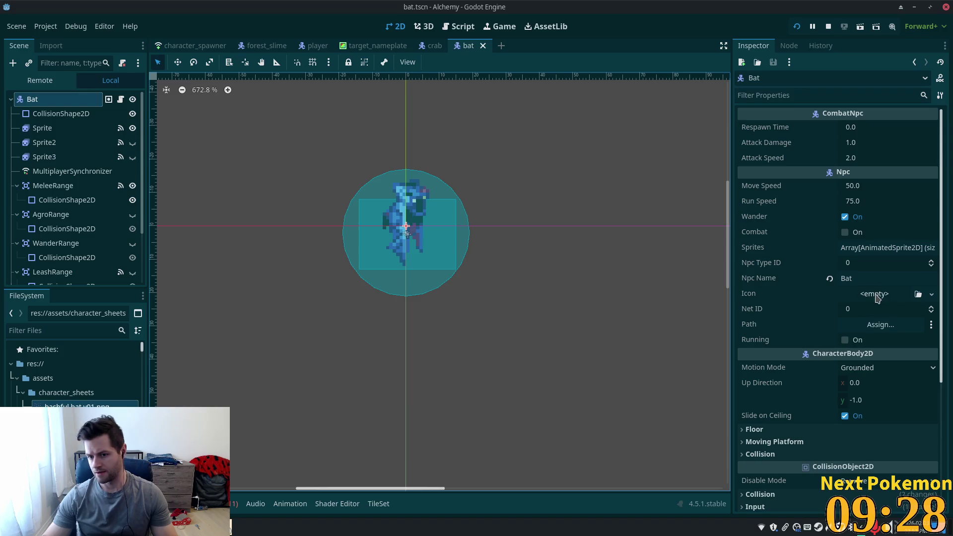
Step: Give the Bat's Icon a new AtlasTexture using the bat spritesheet, picking the top-left sprite
{"action": "left_click", "coordinate": [931, 294]}
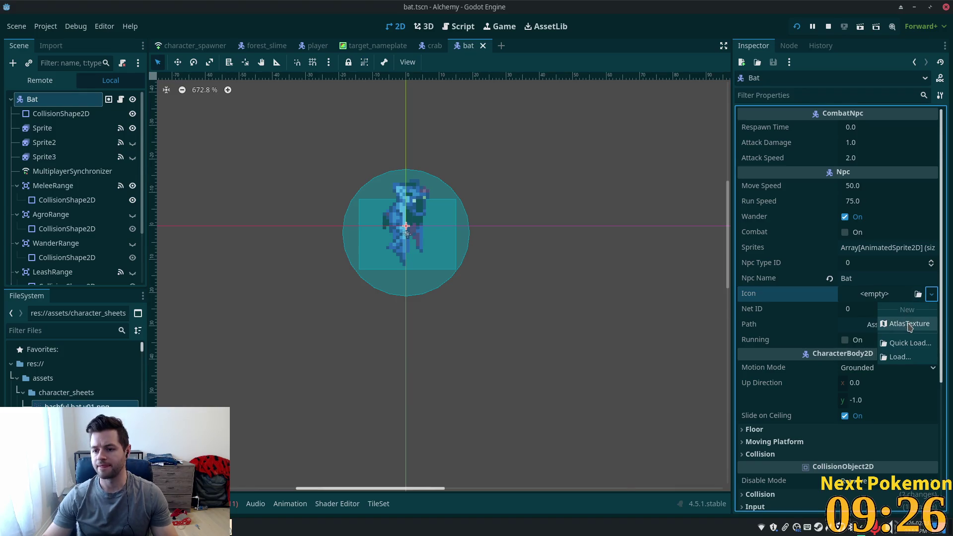
{"action": "left_click", "coordinate": [910, 324]}
{"action": "mouse_move", "coordinate": [82, 405]}
{"action": "left_mouse_down"}
{"action": "mouse_move", "coordinate": [477, 266]}
{"action": "mouse_move", "coordinate": [914, 442]}
{"action": "mouse_move", "coordinate": [861, 444]}
{"action": "left_mouse_up"}
{"action": "scroll", "coordinate": [861, 444], "scroll_direction": "down", "scroll_amount": 2}
{"action": "left_click", "coordinate": [839, 417]}
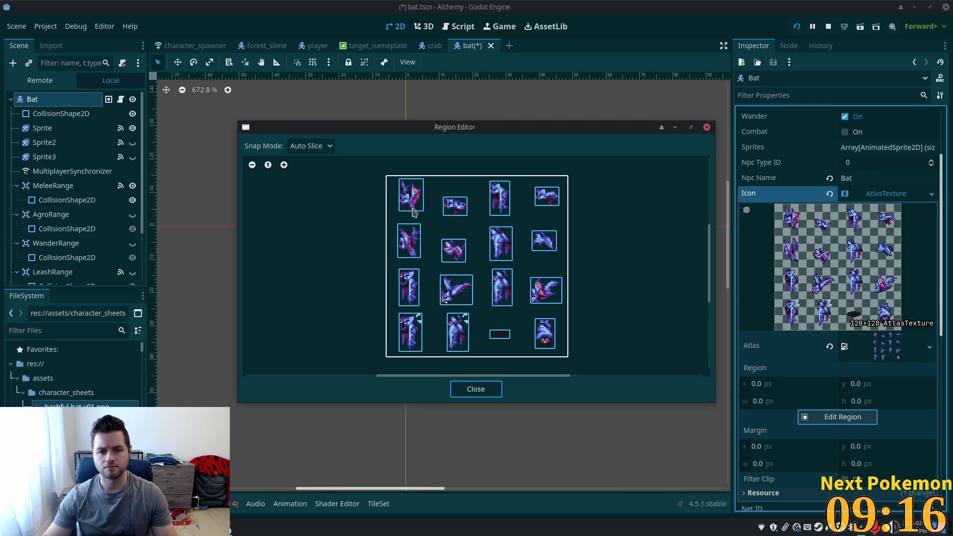
{"action": "left_click", "coordinate": [551, 340]}
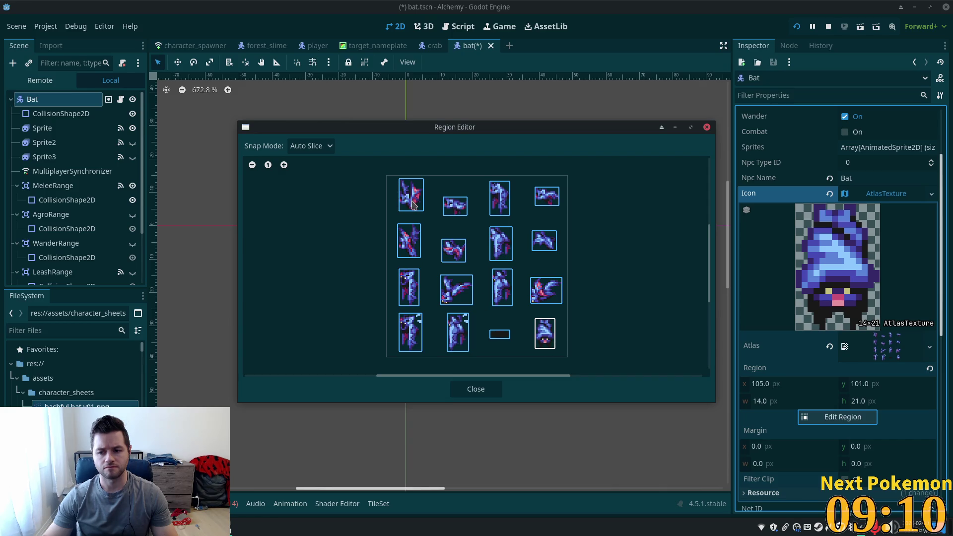
{"action": "left_click", "coordinate": [412, 205]}
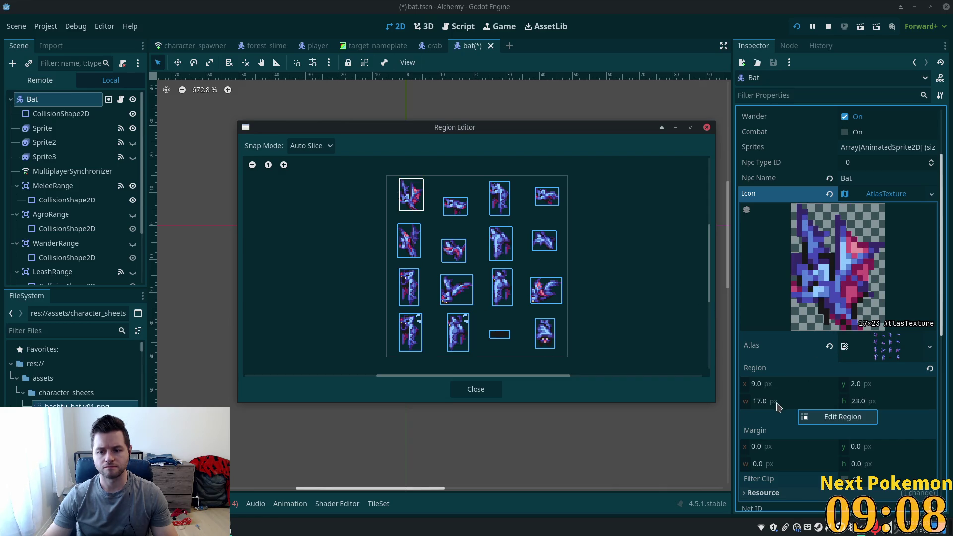
{"action": "left_click", "coordinate": [477, 390]}
Step: Set the icon region to 16×16 at x 8, y 9 and save the scene
{"action": "left_click", "coordinate": [789, 399]}
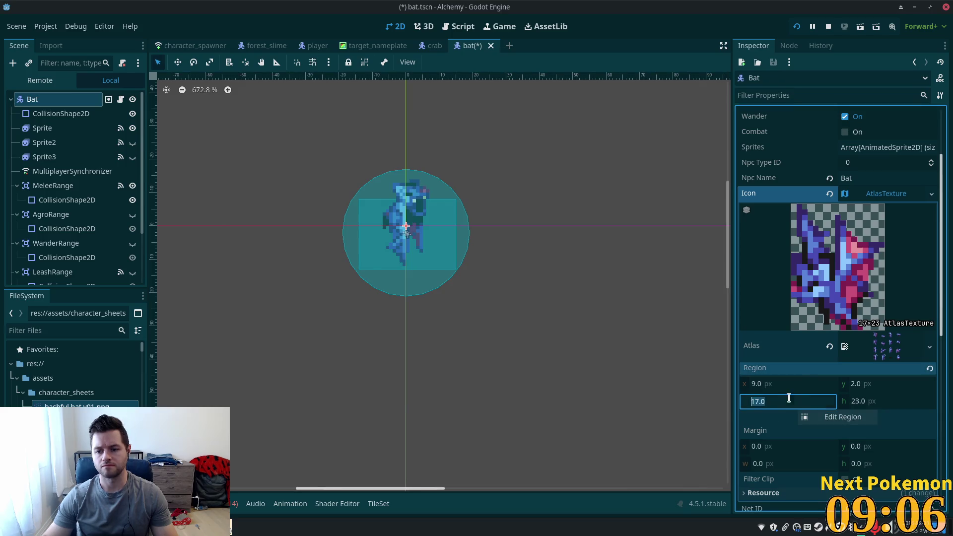
{"action": "type", "text": "16"}
{"action": "key", "text": "Tab"}
{"action": "type", "text": "16"}
{"action": "key", "text": "Tab"}
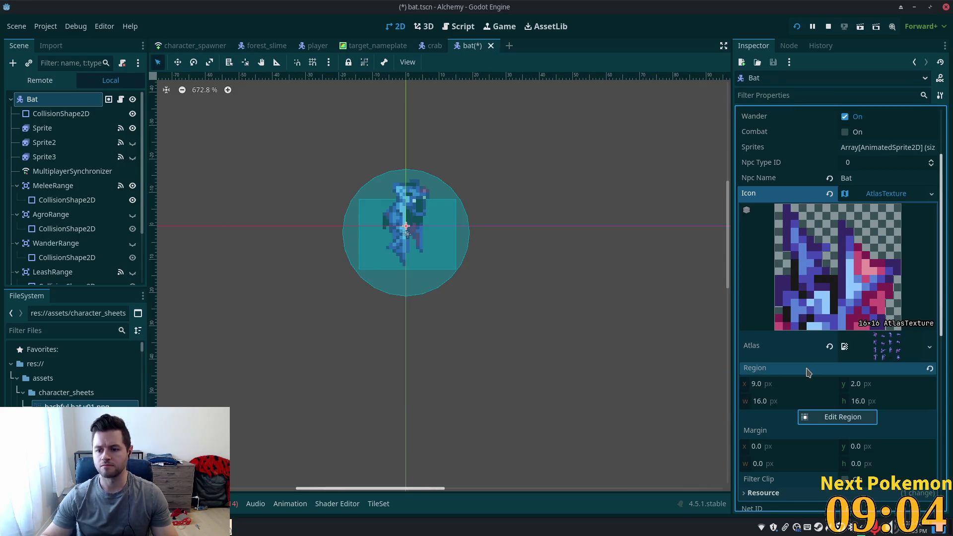
{"action": "left_click", "coordinate": [792, 383]}
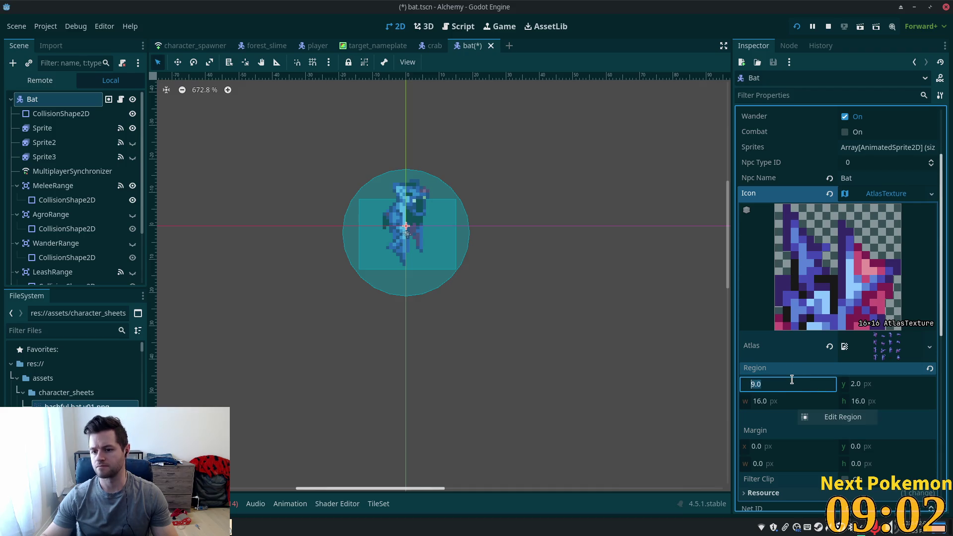
{"action": "key", "text": "Down"}
{"action": "key", "text": "Tab"}
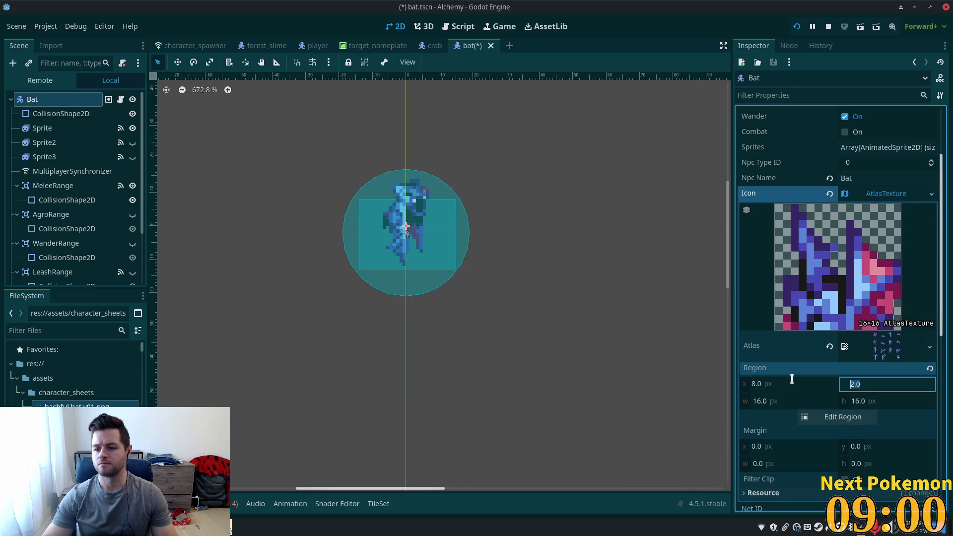
{"action": "key", "text": "Up"}
{"action": "key", "text": "Up"}
{"action": "key", "text": "Up"}
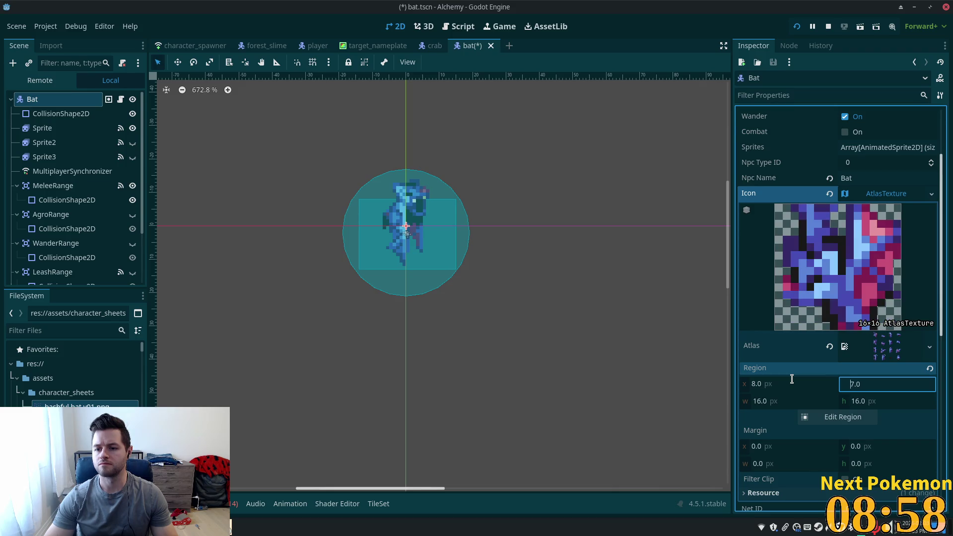
{"action": "key", "text": "Up"}
{"action": "key", "text": "Up"}
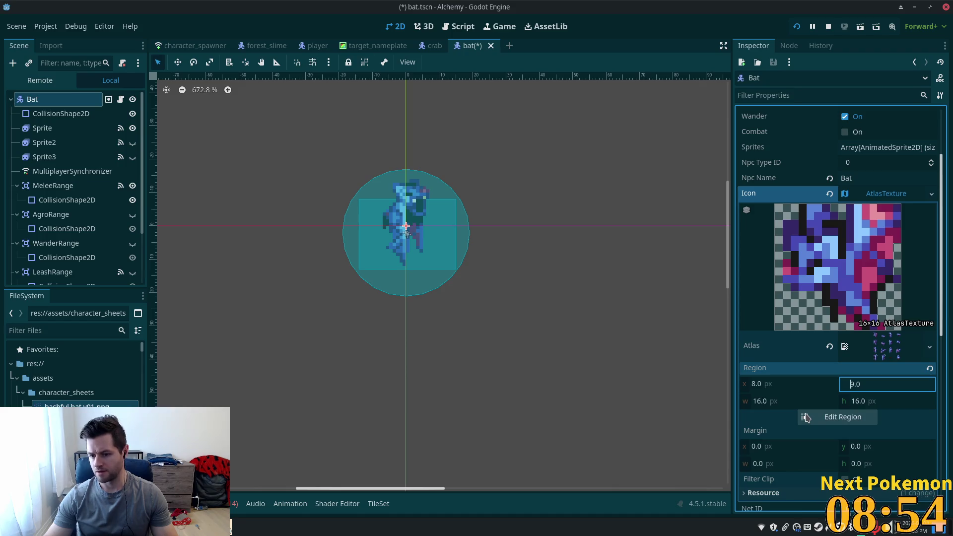
{"action": "scroll", "coordinate": [797, 400], "scroll_direction": "down", "scroll_amount": 5}
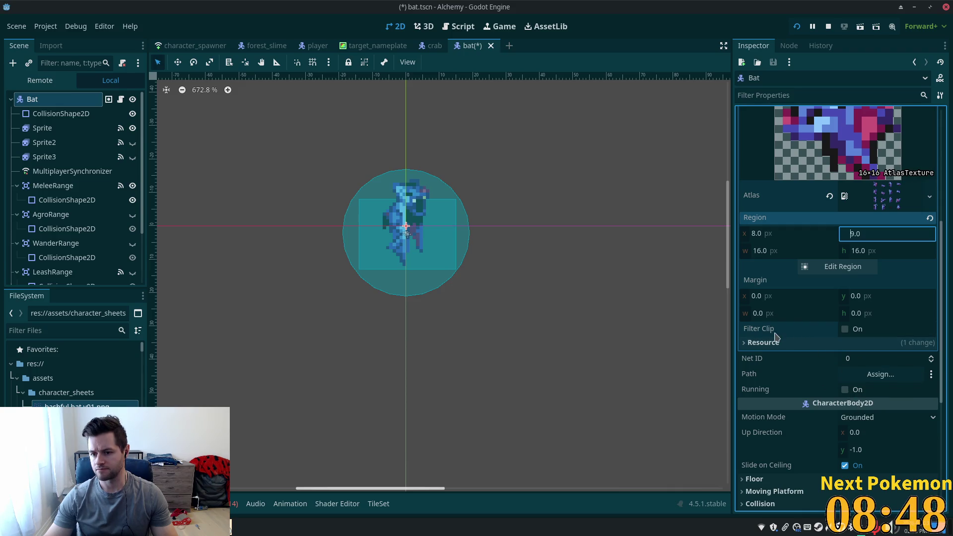
{"action": "scroll", "coordinate": [812, 343], "scroll_direction": "up", "scroll_amount": 8}
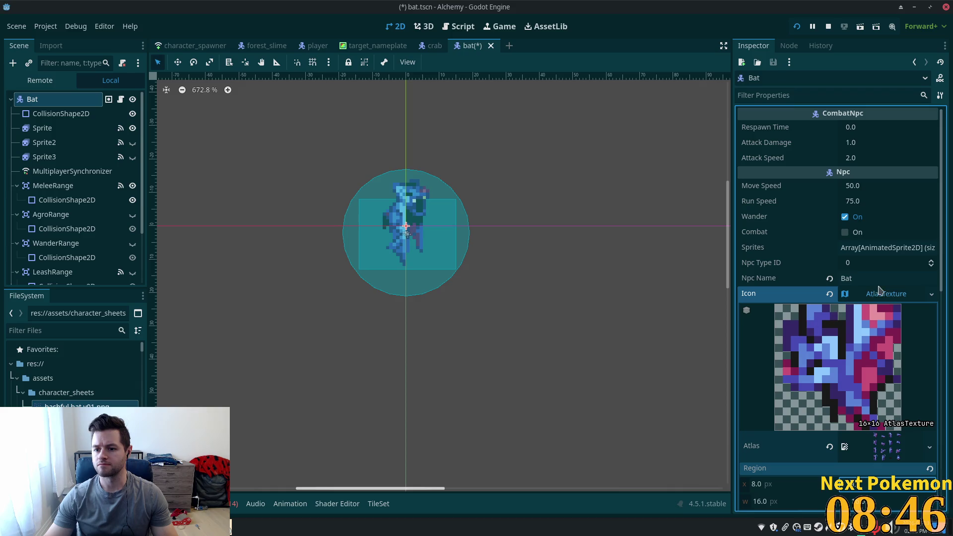
{"action": "left_click", "coordinate": [879, 291]}
{"action": "key", "text": "ctrl+s"}
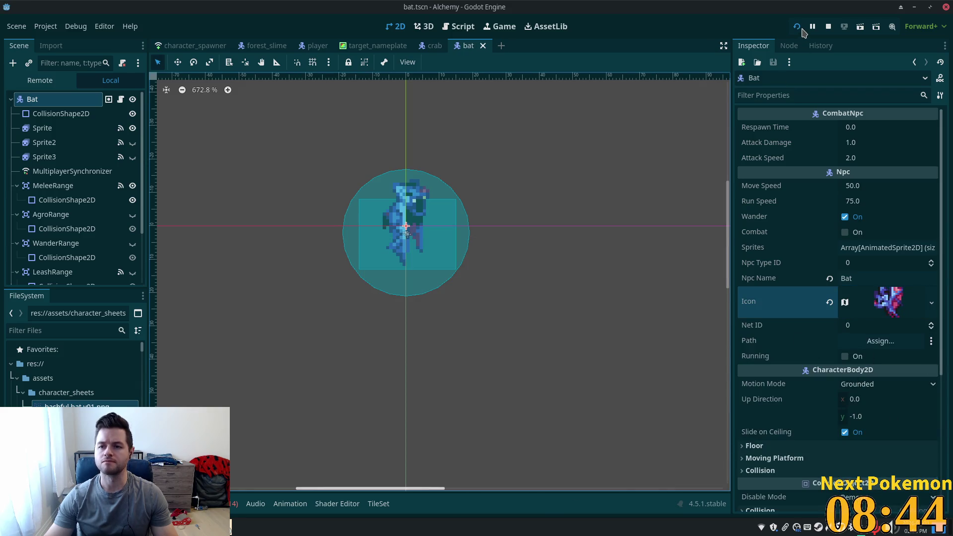
Step: Run the project and walk the character down-left through the forest into the clearing
{"action": "left_click", "coordinate": [798, 28]}
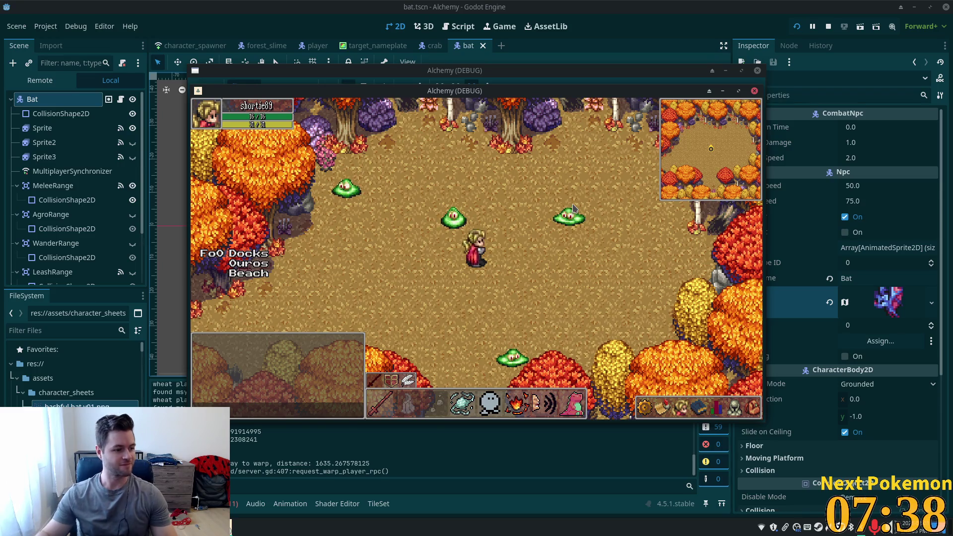
{"action": "key", "text": "Down"}
{"action": "key", "text": "Left"}
{"action": "key", "text": "Down"}
{"action": "key", "text": "Left"}
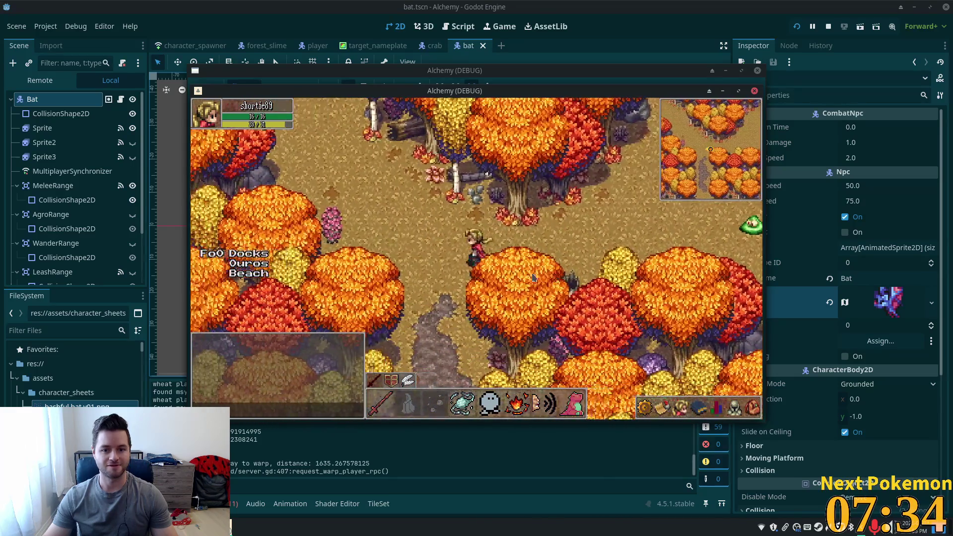
{"action": "key", "text": "Up"}
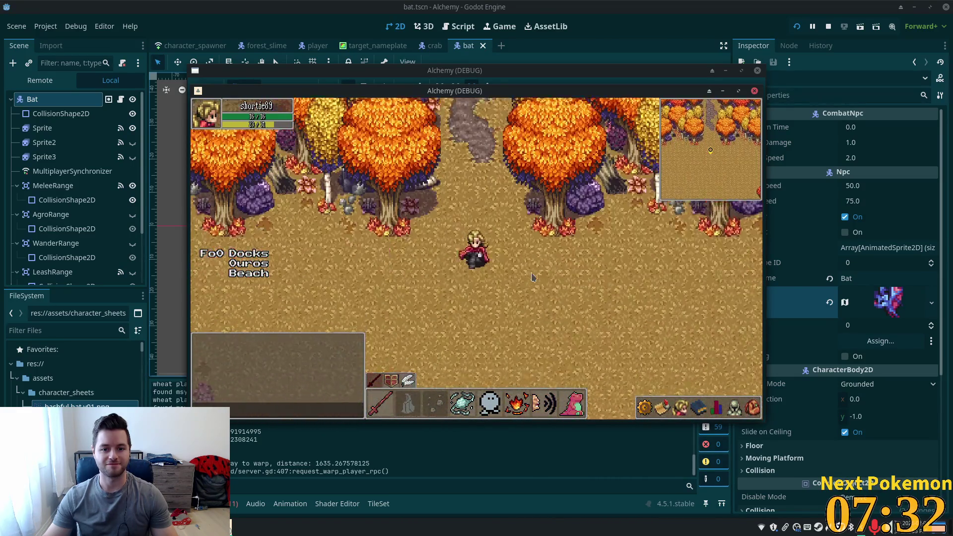
{"action": "key", "text": "Right"}
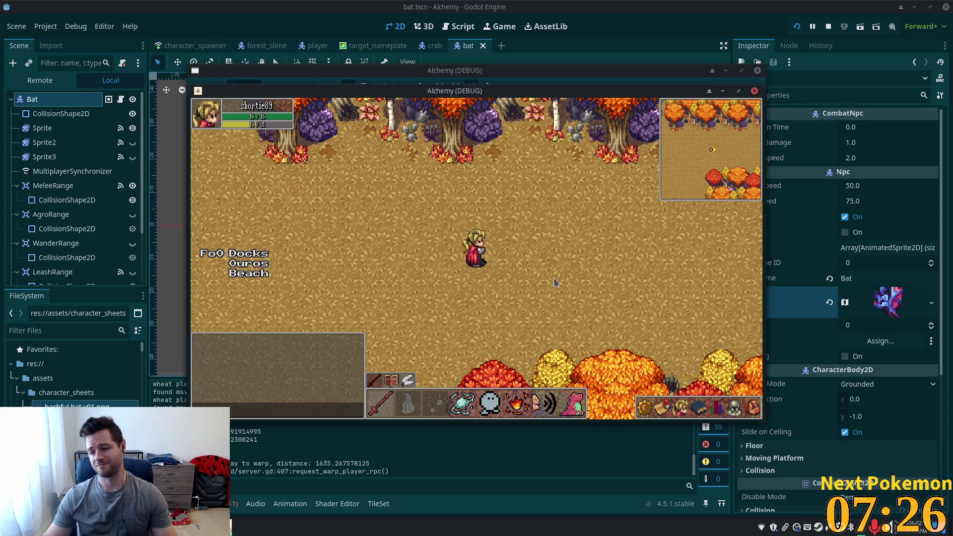
Step: Walk south down the path into Ouros, then north to the town well and enter it
{"action": "key", "text": "s"}
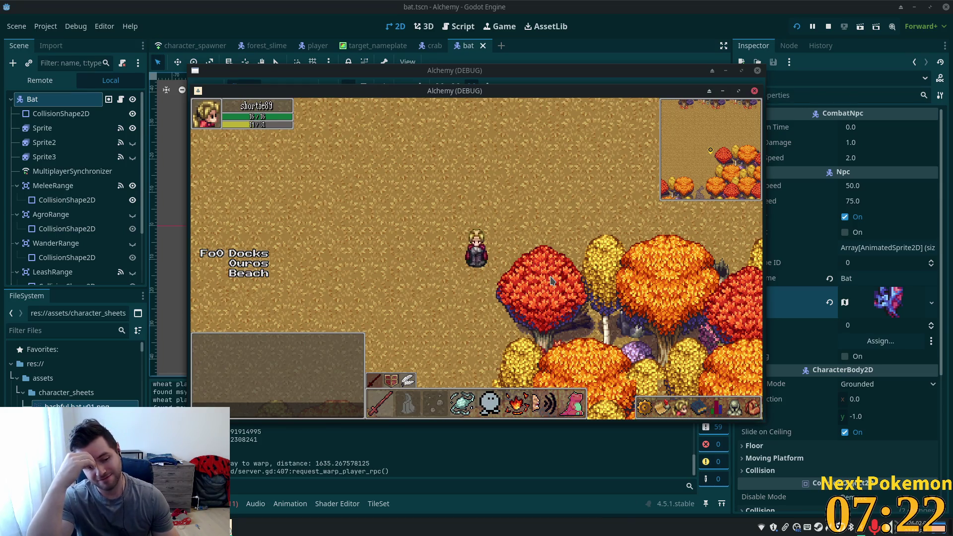
{"action": "key", "text": "a"}
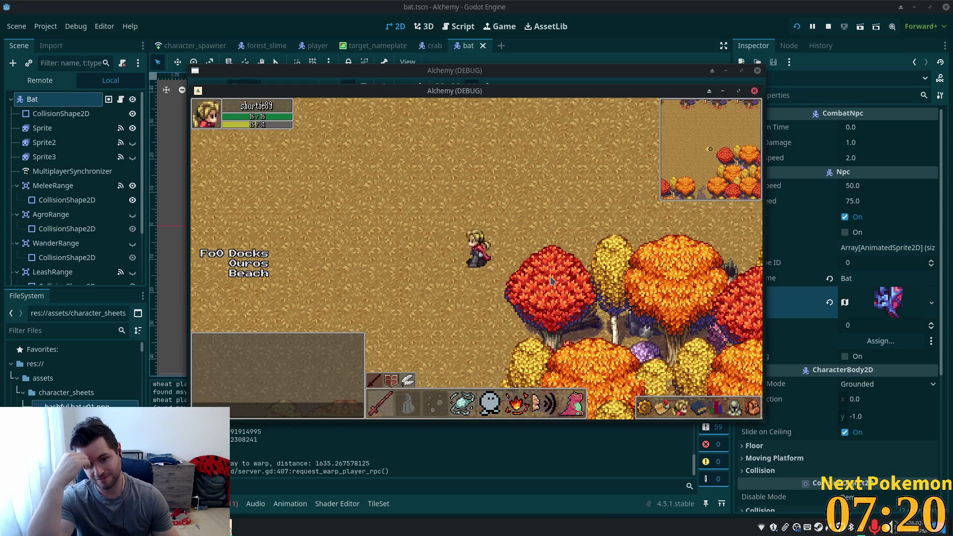
{"action": "key", "text": "s"}
{"action": "key", "text": "s"}
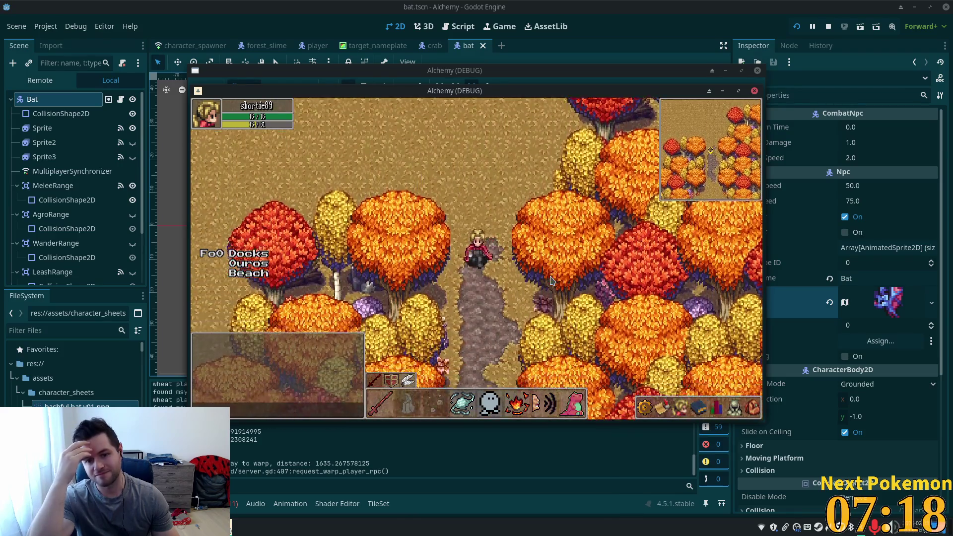
{"action": "key", "text": "s"}
{"action": "key", "text": "s"}
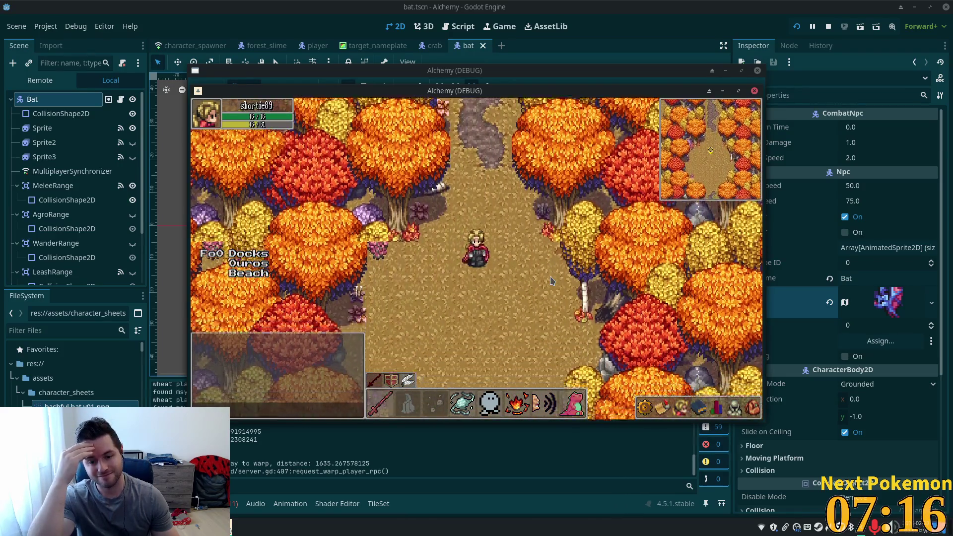
{"action": "key", "text": "s"}
{"action": "key", "text": "s"}
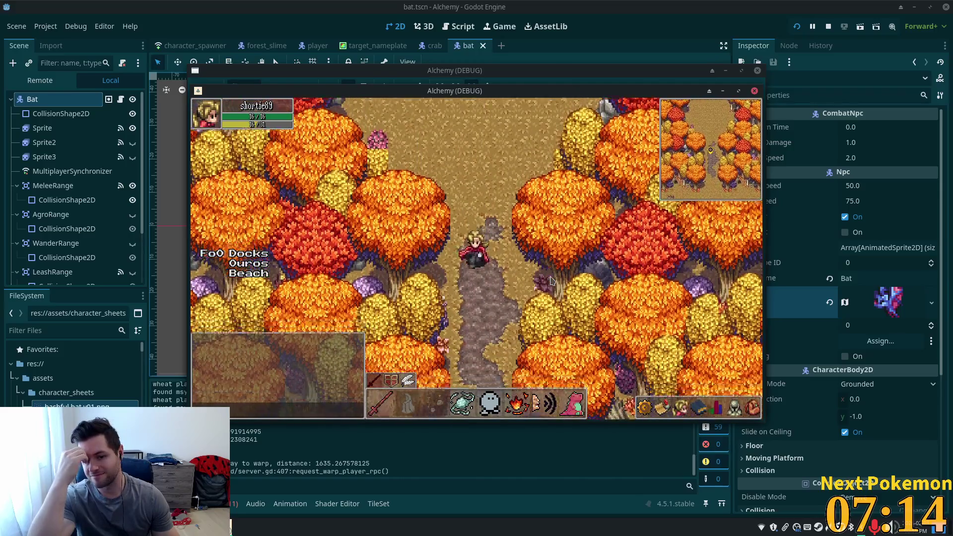
{"action": "key", "text": "s"}
{"action": "key", "text": "s"}
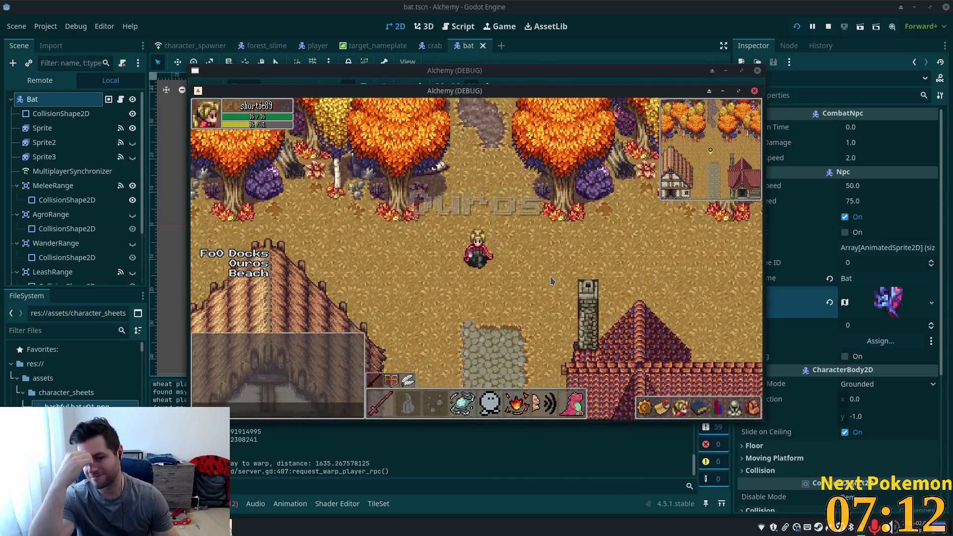
{"action": "key", "text": "s"}
{"action": "key", "text": "s"}
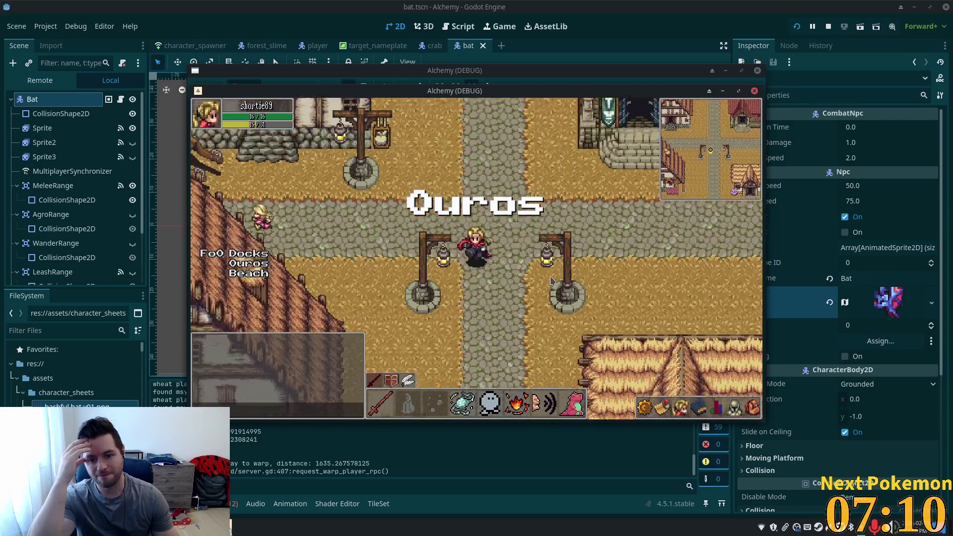
{"action": "key", "text": "s"}
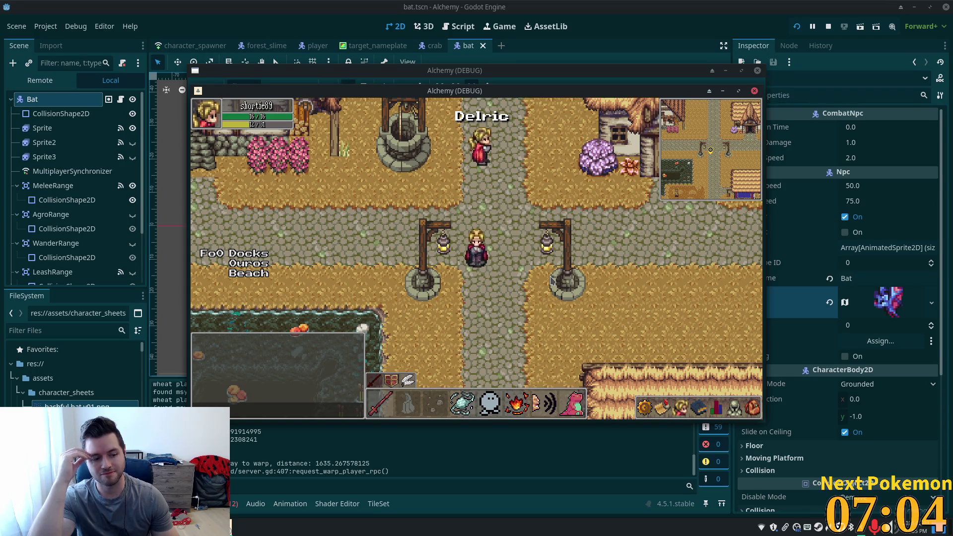
{"action": "key", "text": "w"}
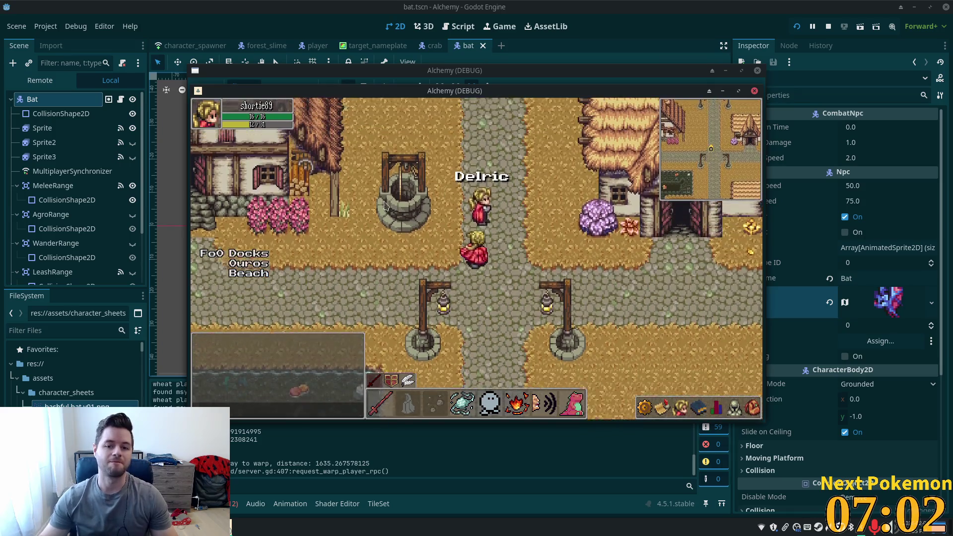
{"action": "left_click", "coordinate": [416, 234]}
Step: Walk east through the cave toward the bats and cast Heat Wave at one
{"action": "key", "text": "s"}
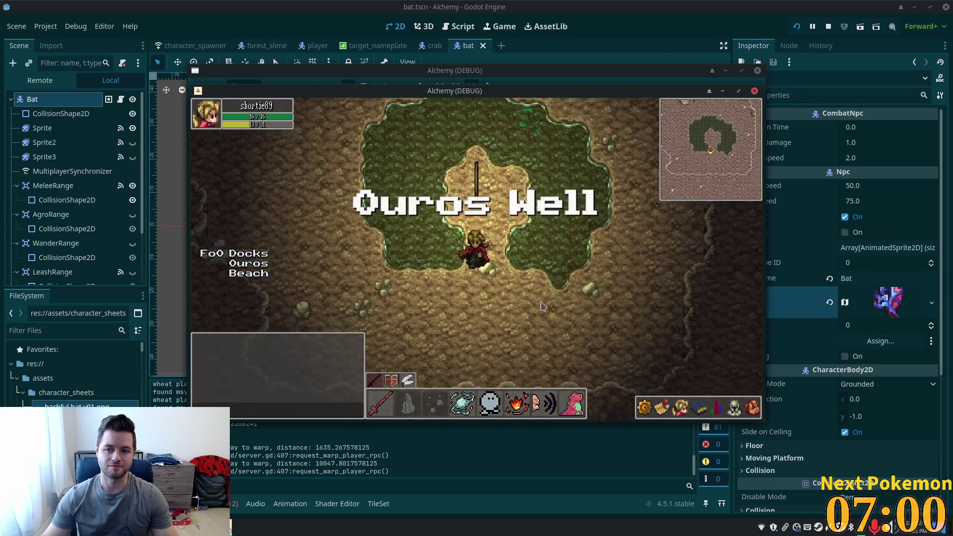
{"action": "key", "text": "w+a"}
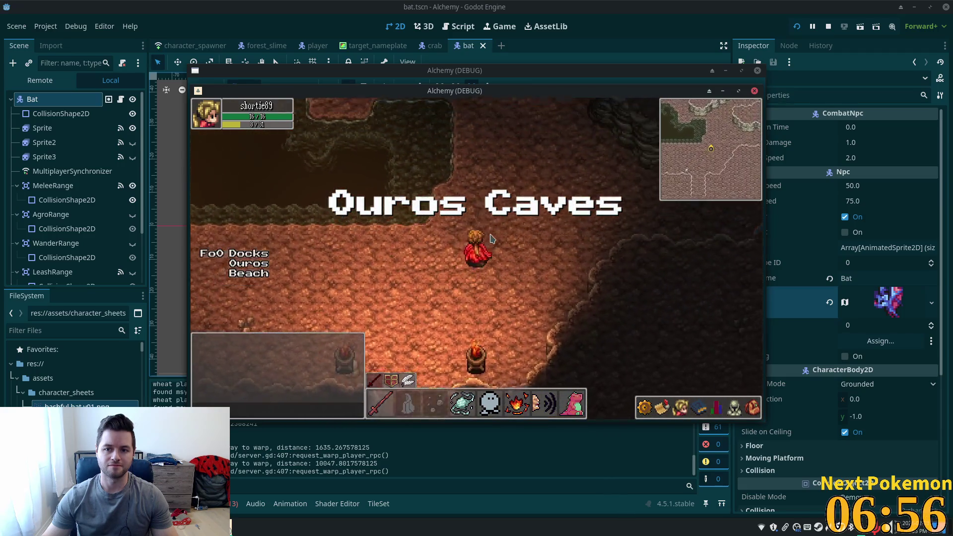
{"action": "key", "text": "w"}
{"action": "key", "text": "d"}
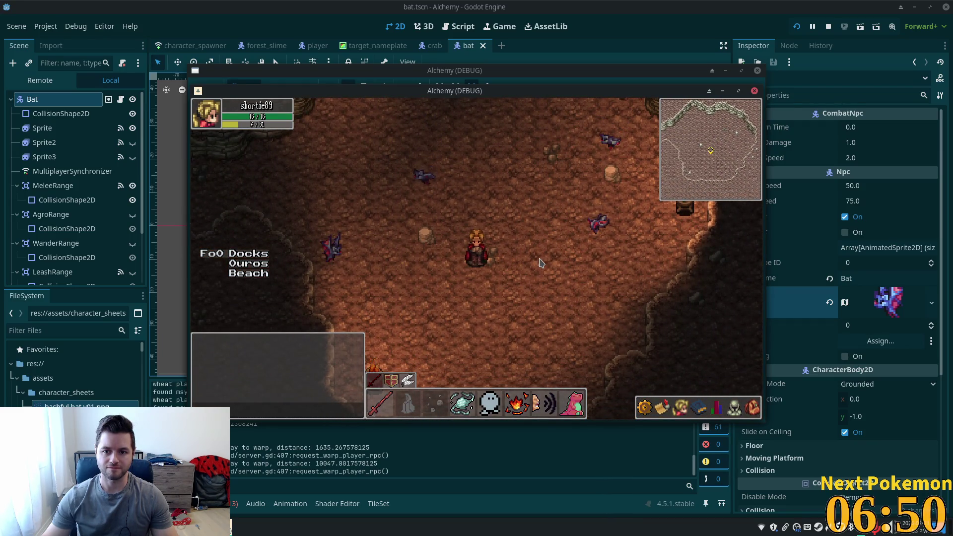
{"action": "key", "text": "d"}
{"action": "left_click", "coordinate": [517, 406]}
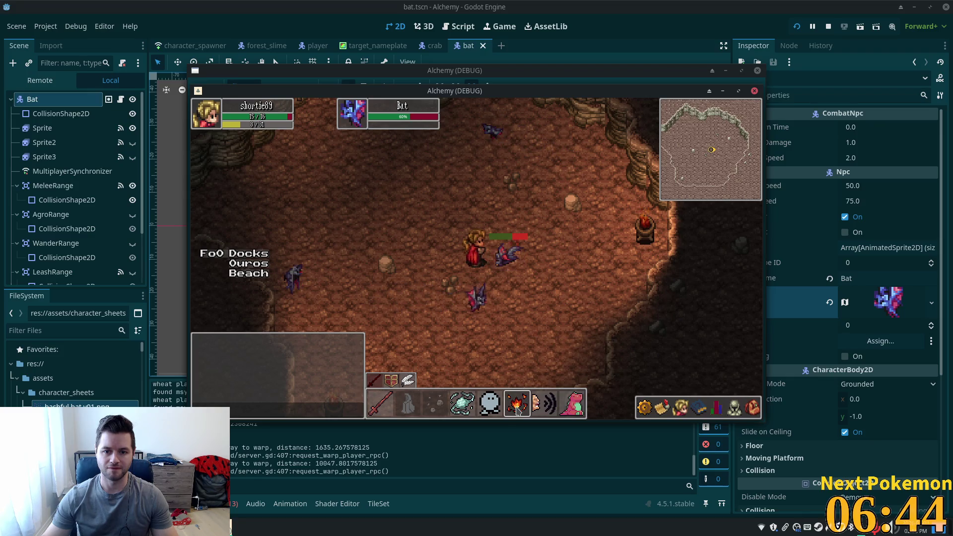
Step: Chase the bat around the cave and hit it with the ring spell, dropping it to 40% health
{"action": "key", "text": "a"}
{"action": "key", "text": "w"}
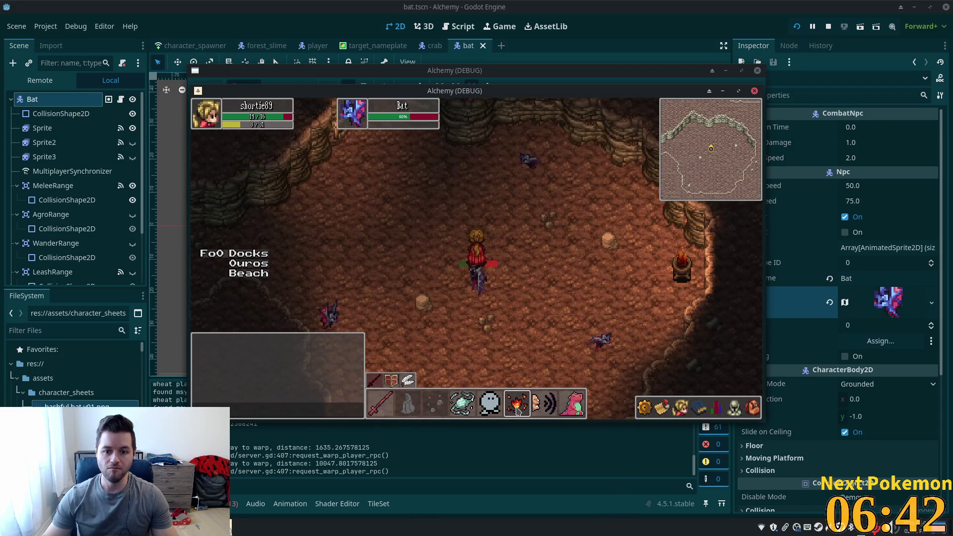
{"action": "key", "text": "d"}
{"action": "key", "text": "s"}
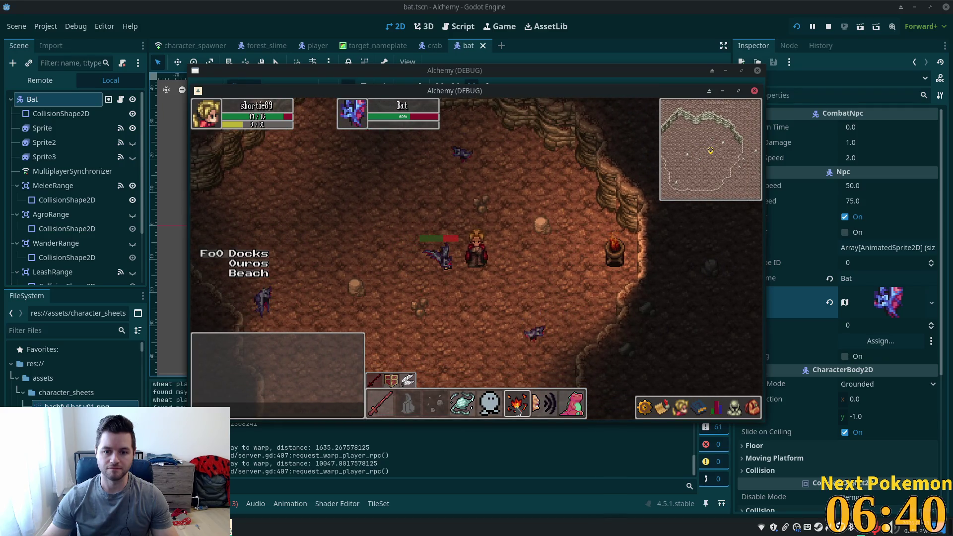
{"action": "key", "text": "a"}
{"action": "key", "text": "s"}
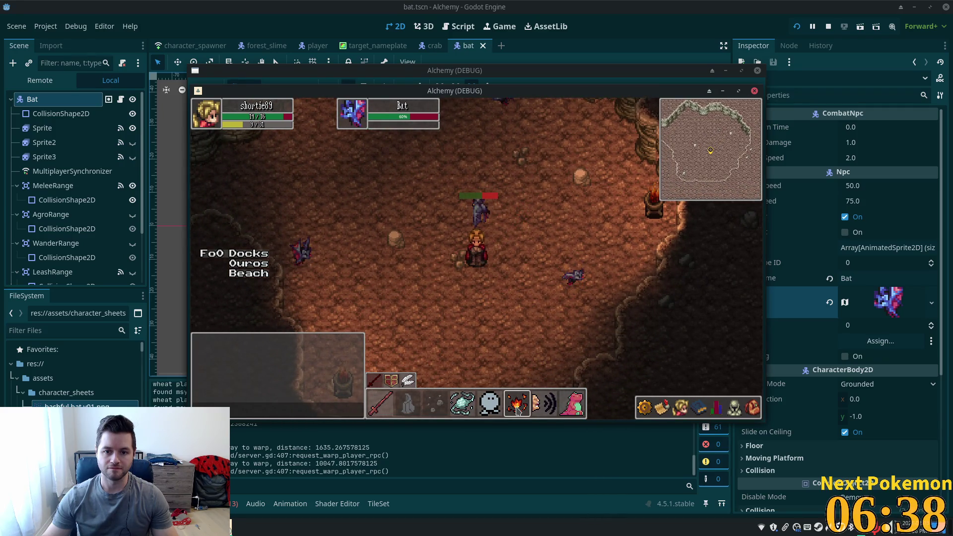
{"action": "key", "text": "w"}
{"action": "left_click", "coordinate": [470, 250]}
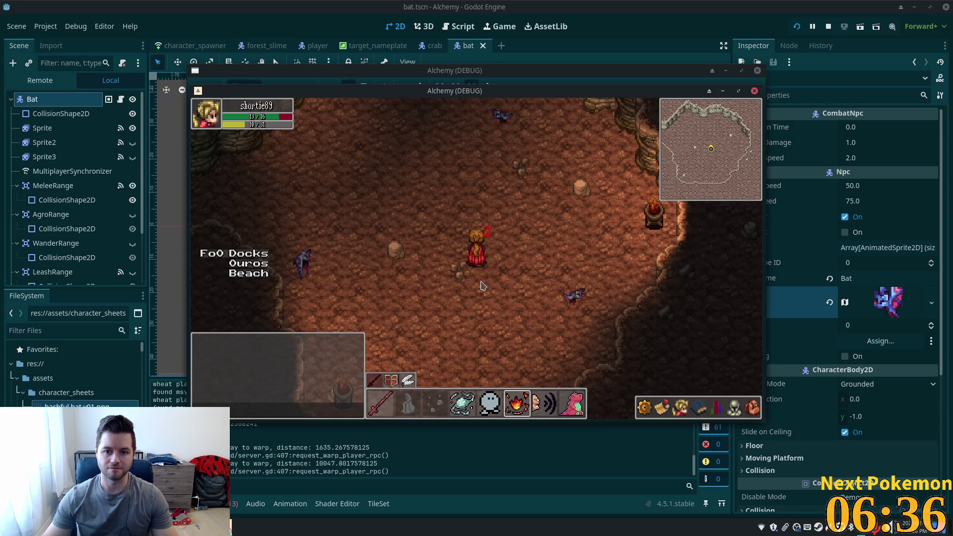
Step: Check the inventory panel holding the scythe, then move the first game window aside
{"action": "left_click", "coordinate": [753, 409]}
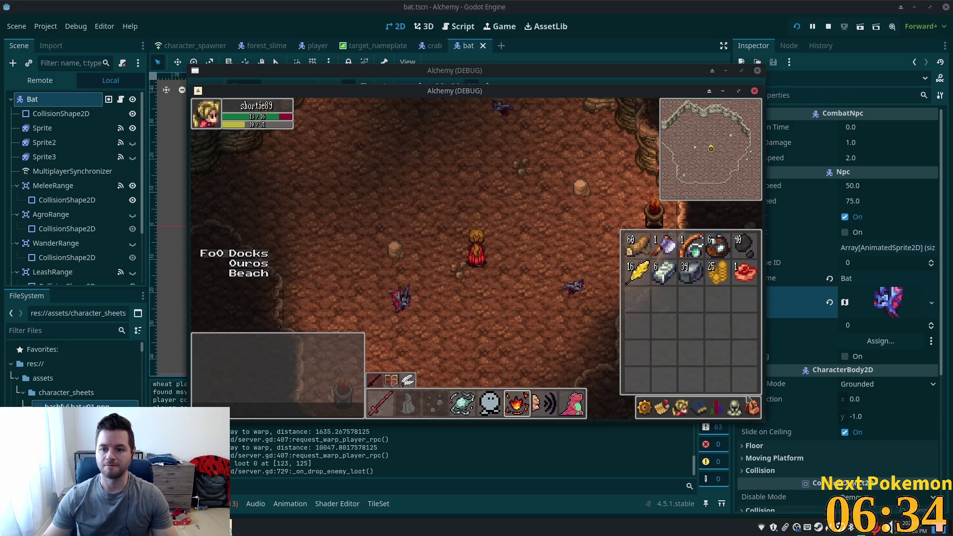
{"action": "left_click", "coordinate": [733, 409]}
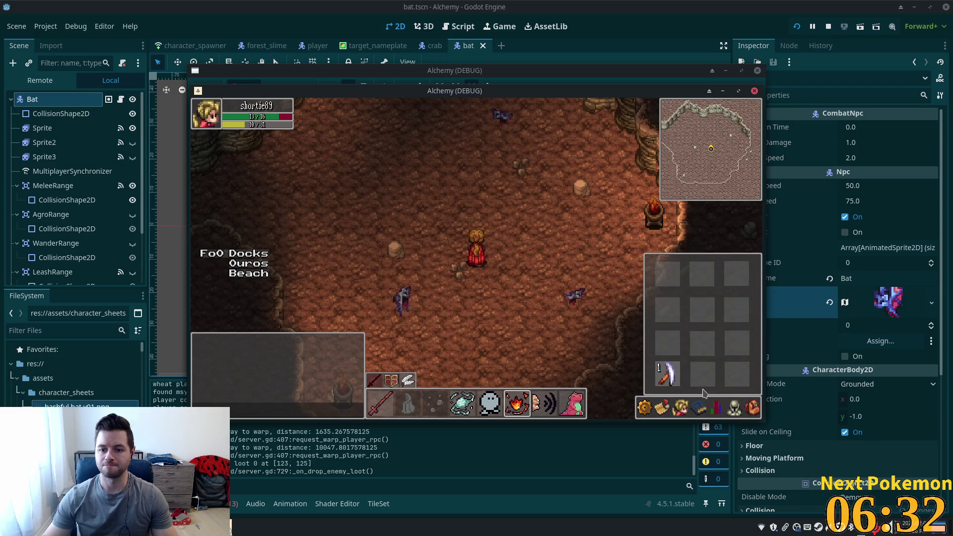
{"action": "left_click_drag", "start_coordinate": [552, 93], "coordinate": [704, 144]}
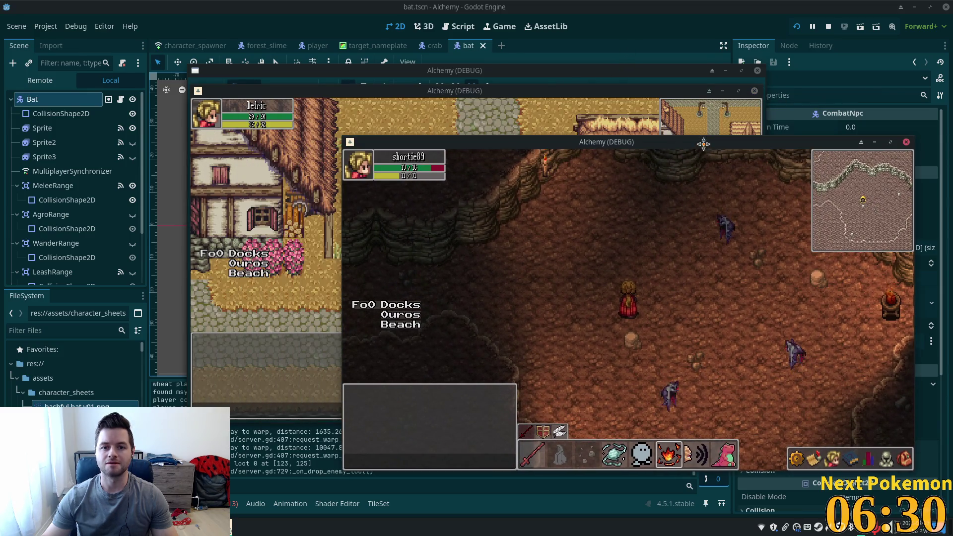
Step: Bring the second game client forward and travel it from the town well into Ouros Caves
{"action": "left_click", "coordinate": [429, 91]}
{"action": "mouse_move", "coordinate": [428, 91]}
{"action": "left_mouse_down"}
{"action": "mouse_move", "coordinate": [312, 131]}
{"action": "mouse_move", "coordinate": [283, 95]}
{"action": "left_mouse_up"}
{"action": "left_click", "coordinate": [265, 243]}
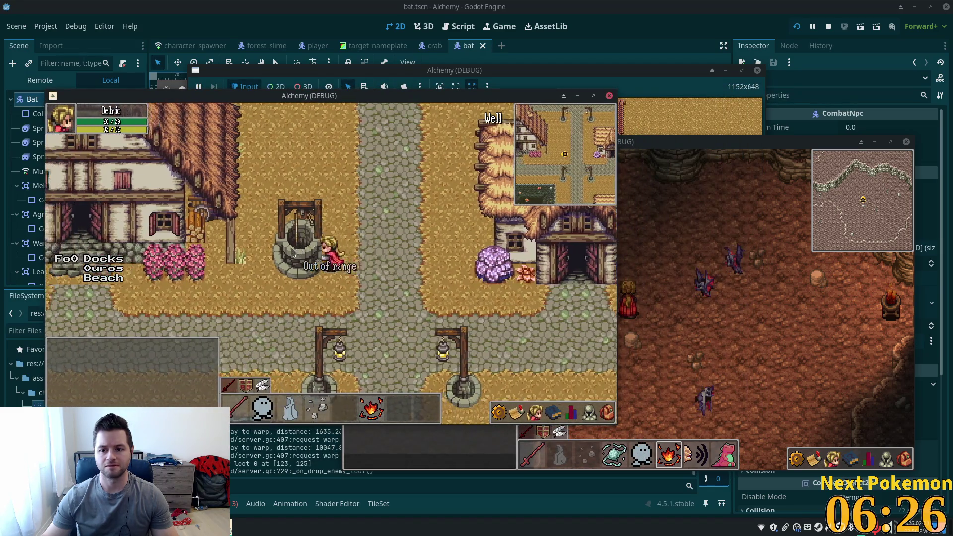
{"action": "key", "text": "Up"}
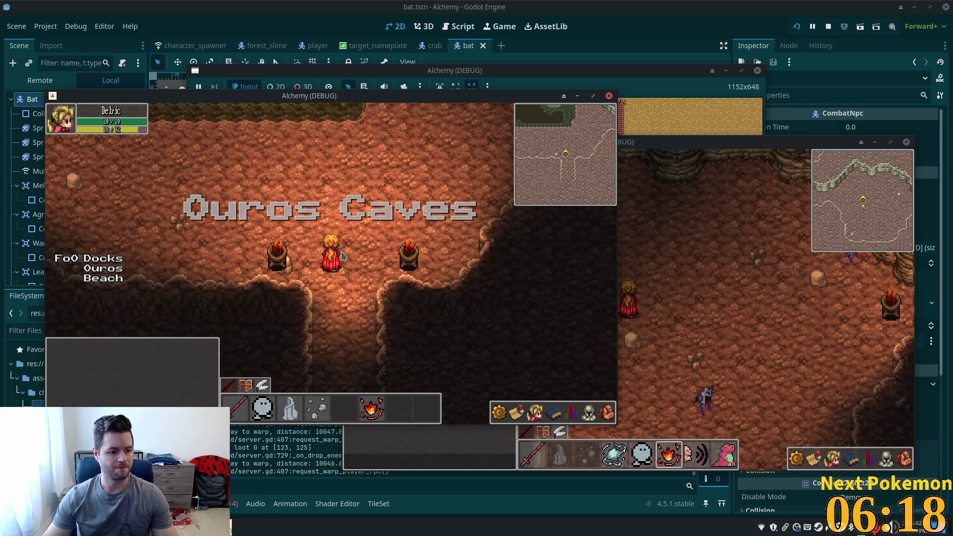
{"action": "key", "text": "Up"}
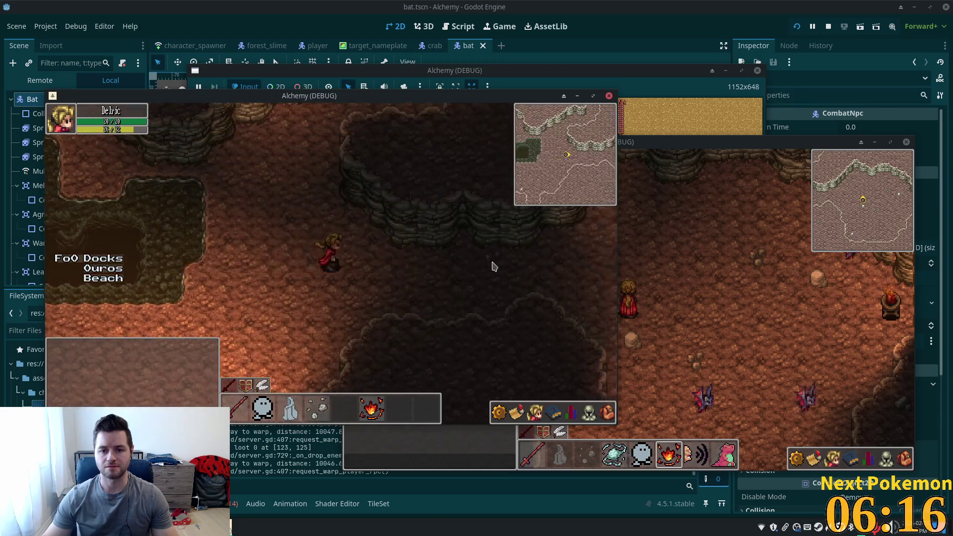
Step: Check the second player's inventory and walk toward the bats
{"action": "key", "text": "Right"}
{"action": "key", "text": "i"}
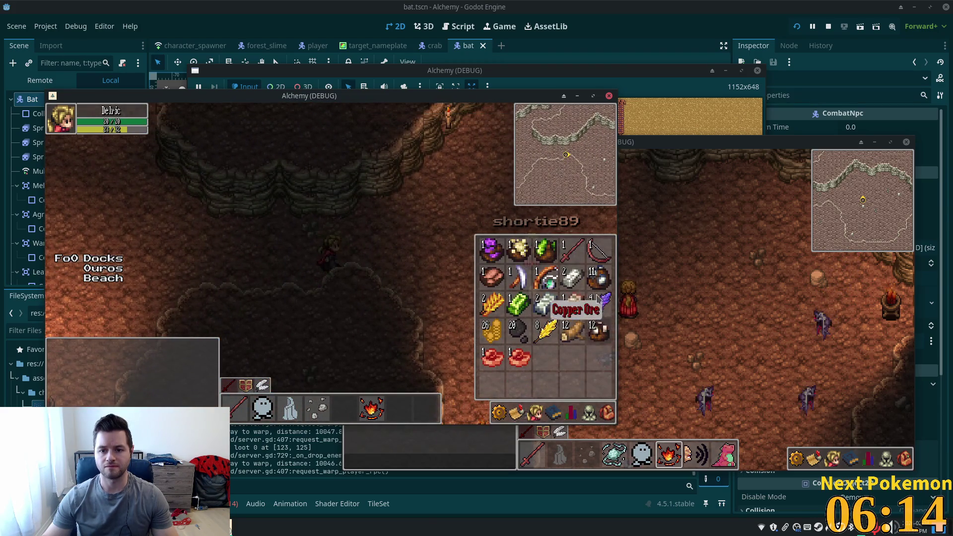
{"action": "key", "text": "i"}
{"action": "key", "text": "Down"}
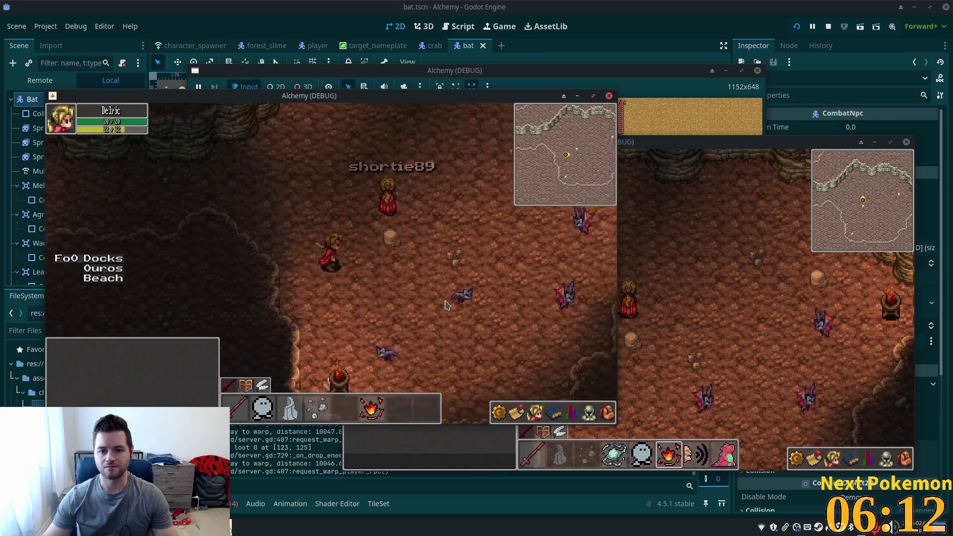
{"action": "key", "text": "Up"}
Step: Target a bat, then walk around it in the cave
{"action": "left_click", "coordinate": [419, 144]}
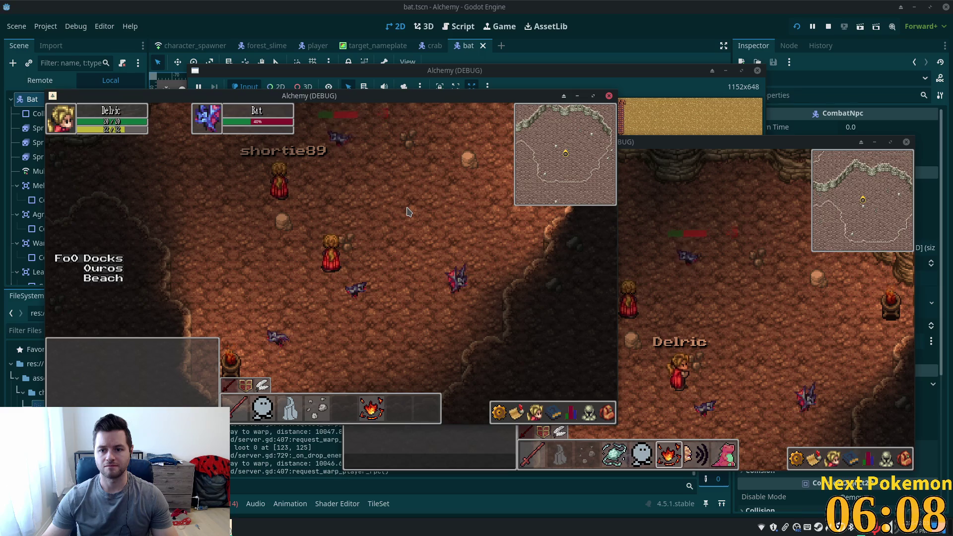
{"action": "key", "text": "Right"}
{"action": "key", "text": "Down"}
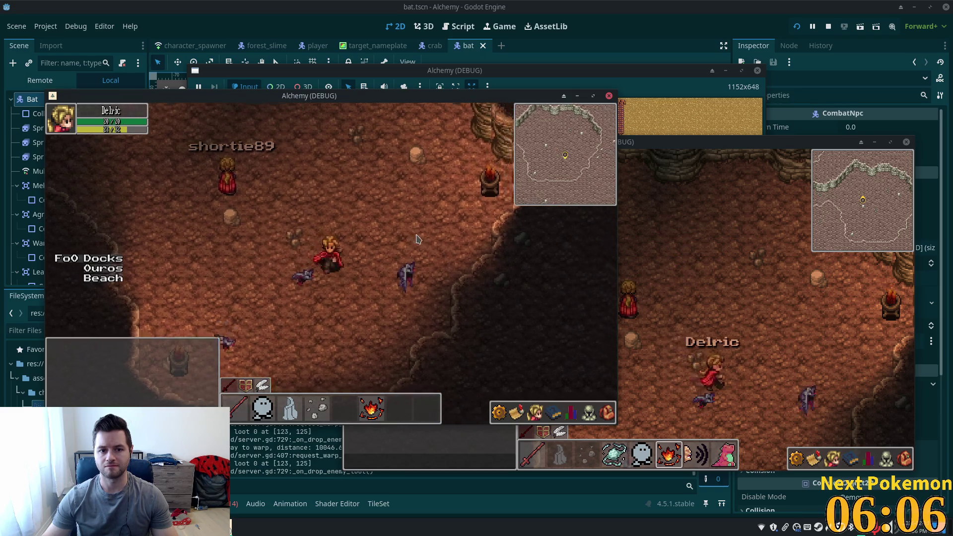
{"action": "key", "text": "Down"}
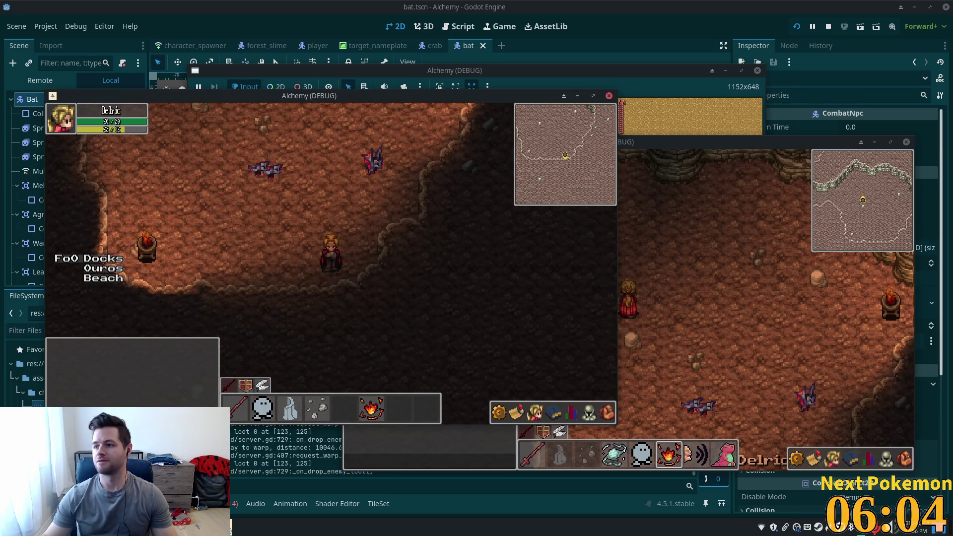
{"action": "key", "text": "Up"}
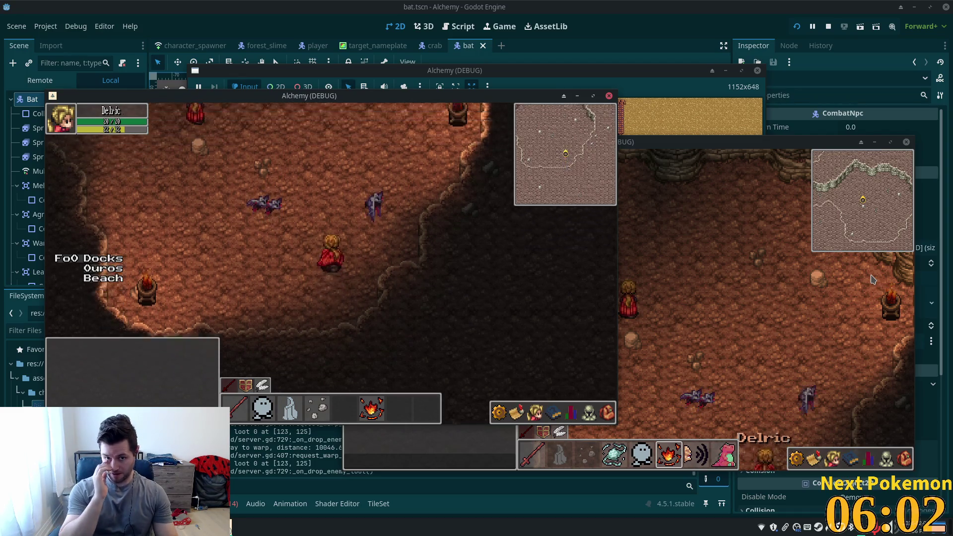
{"action": "key", "text": "Up"}
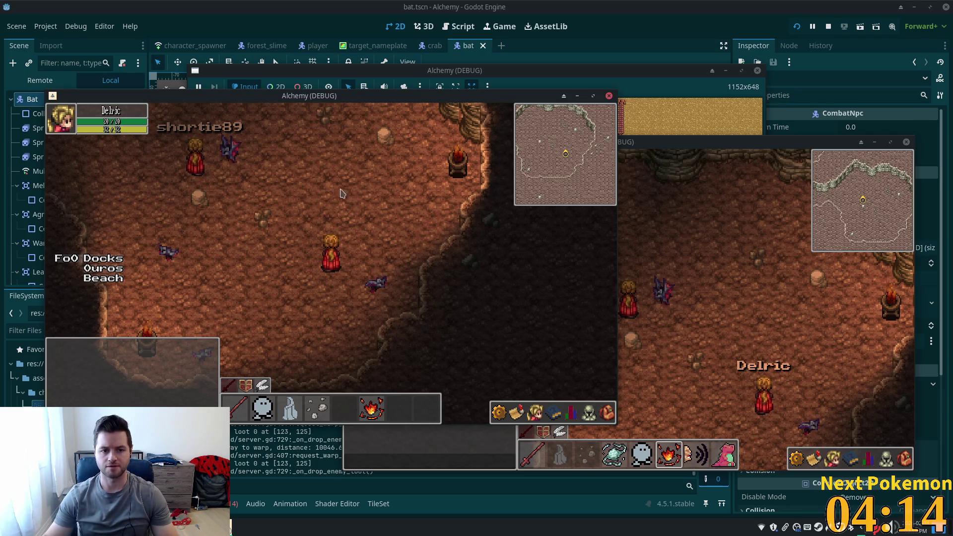
Step: Walk past the torches into the darker cave area, then stop the game with F8
{"action": "key", "text": "w"}
{"action": "key", "text": "w"}
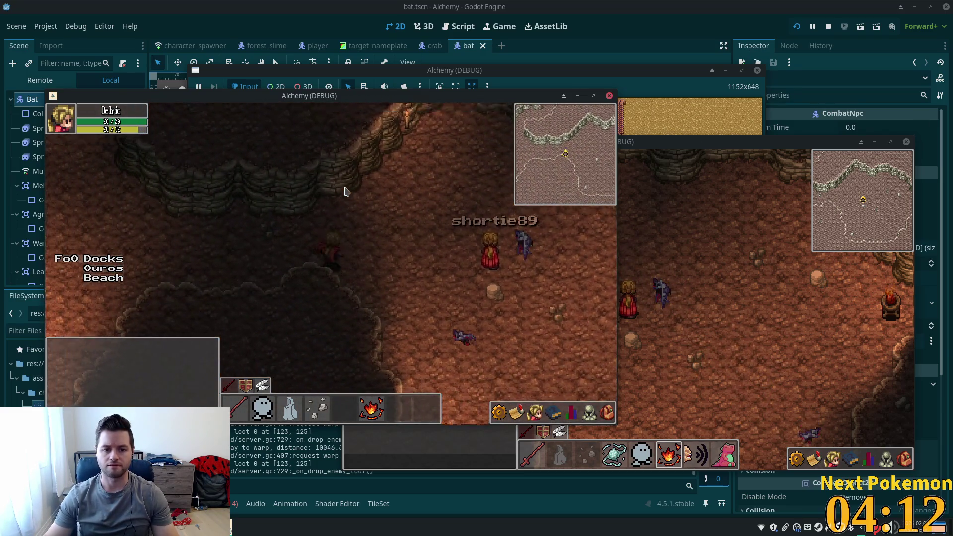
{"action": "key", "text": "a"}
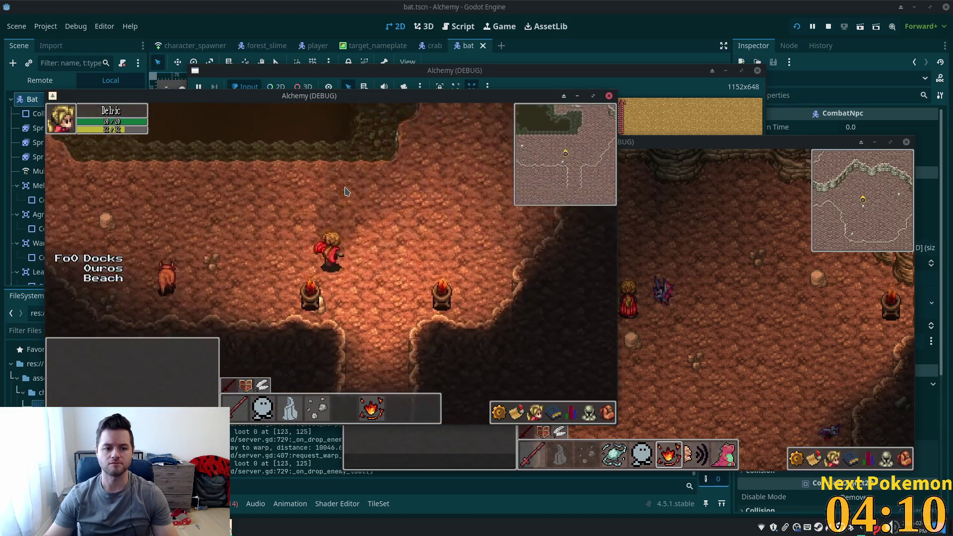
{"action": "key", "text": "d"}
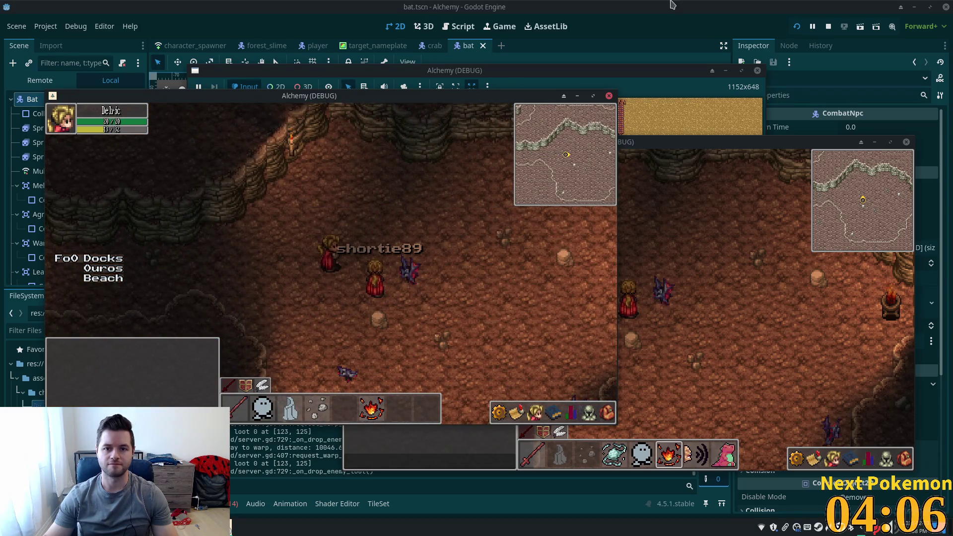
{"action": "key", "text": "F8"}
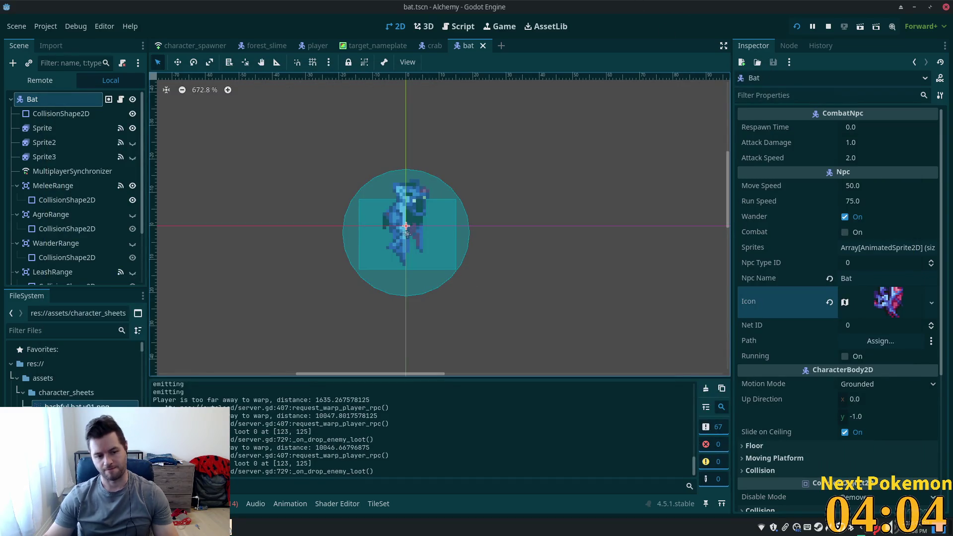
Step: View the 'death burst anim v04 64x64.png' sprite in the death animation folder, then return to Game Assets
{"action": "key", "text": "alt+Tab"}
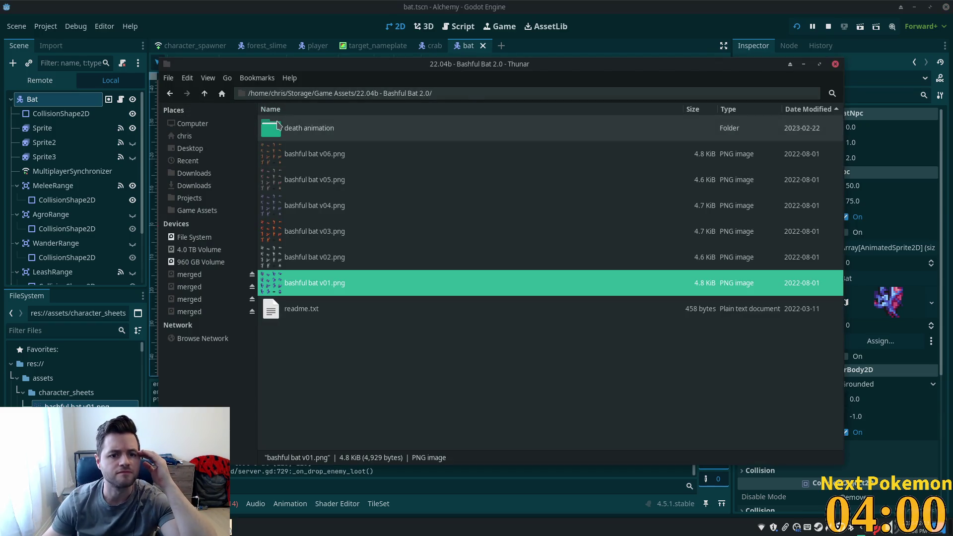
{"action": "double_click", "coordinate": [330, 135]}
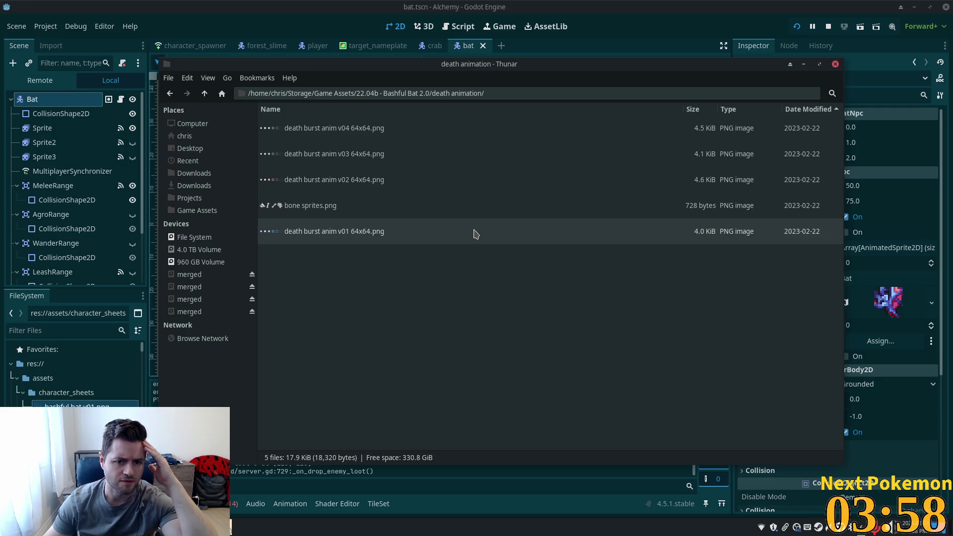
{"action": "double_click", "coordinate": [315, 143]}
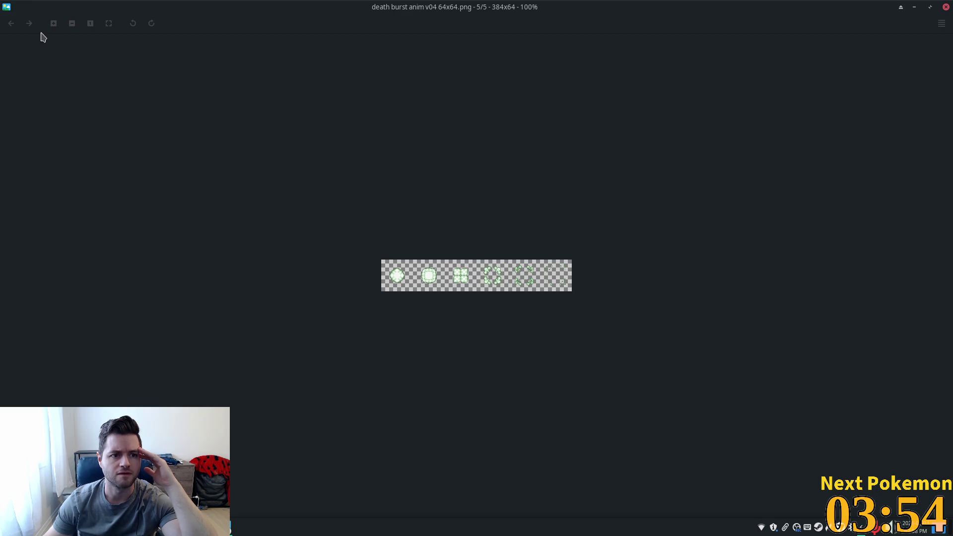
{"action": "left_click", "coordinate": [945, 9]}
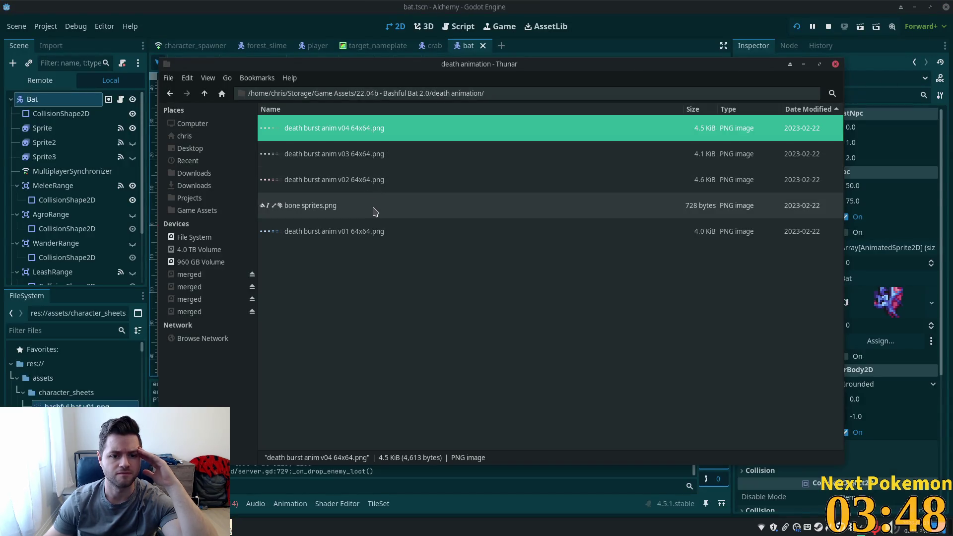
{"action": "double_click", "coordinate": [204, 93]}
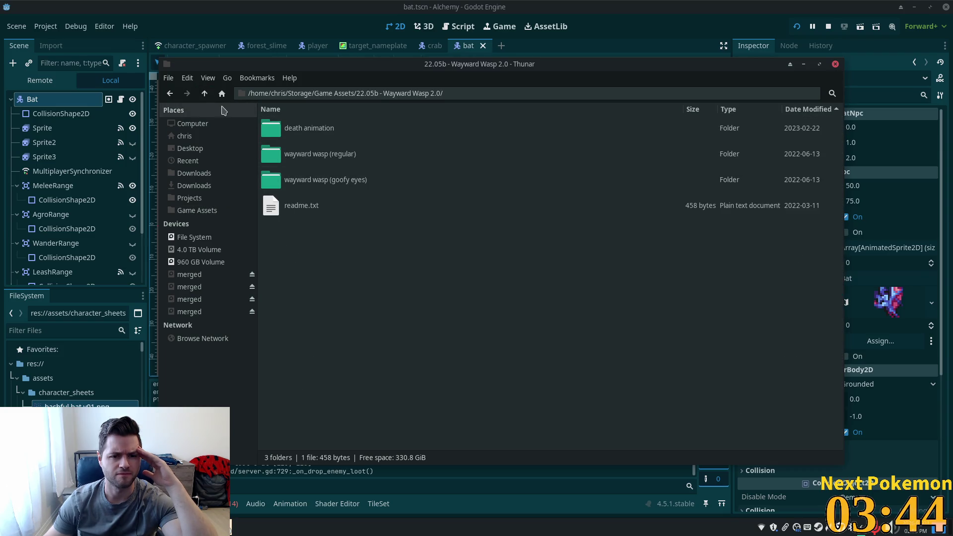
{"action": "left_click", "coordinate": [209, 98]}
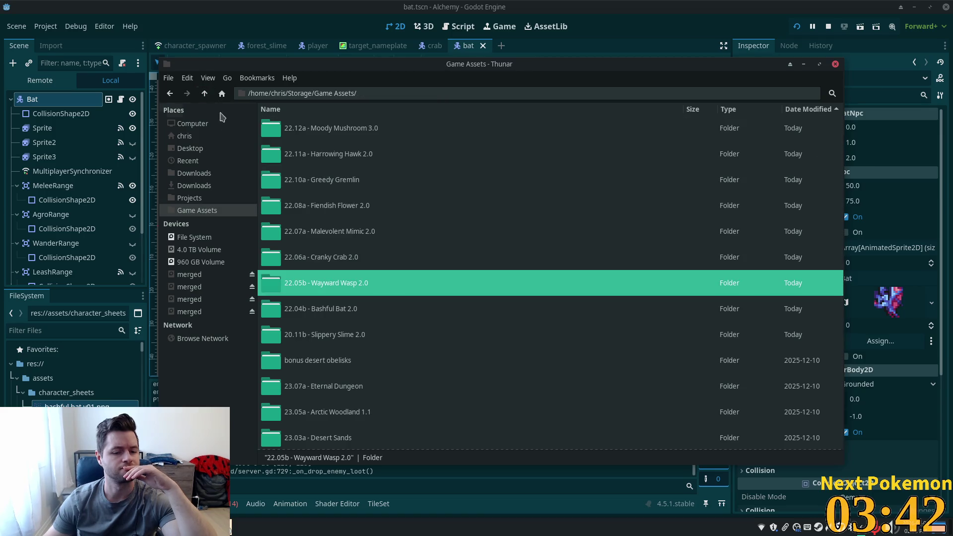
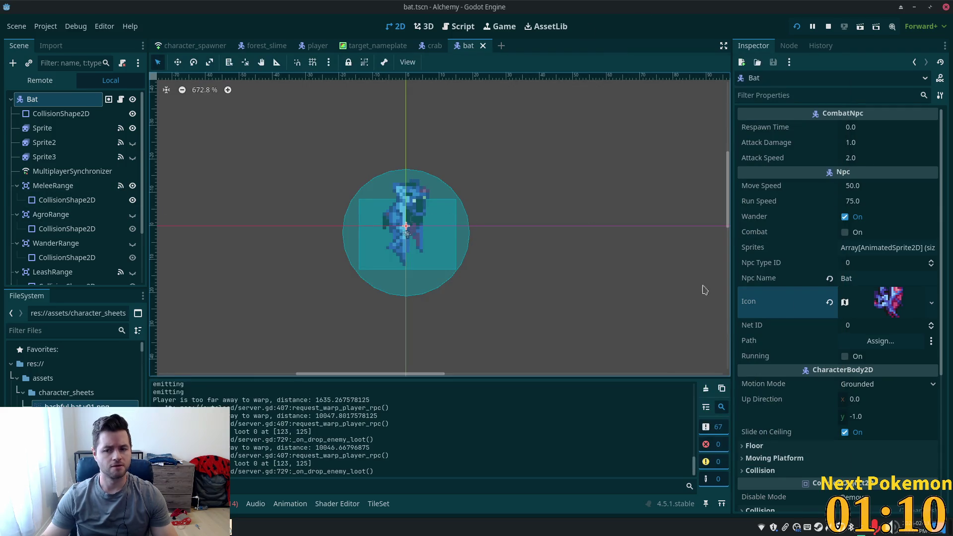
Step: Bring the Alchemy (DEBUG) game forward and walk the character toward the bats
{"action": "key", "text": "alt+Tab"}
{"action": "key", "text": "Tab"}
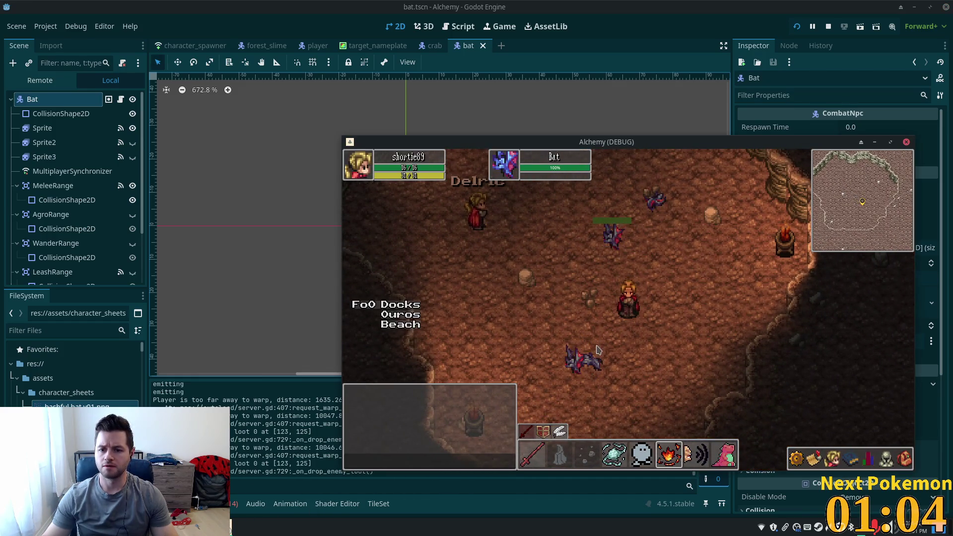
{"action": "key", "text": "Down"}
{"action": "key", "text": "Right"}
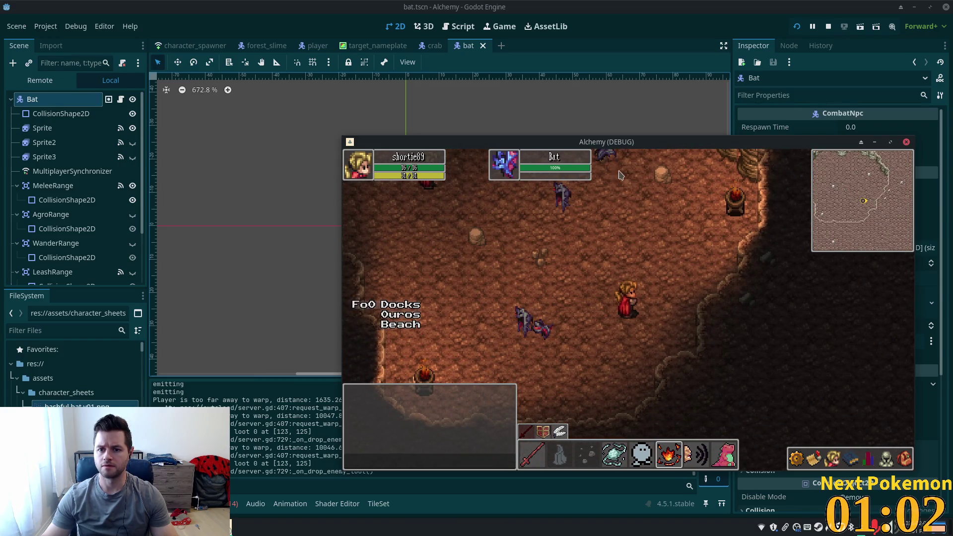
{"action": "key", "text": "Up"}
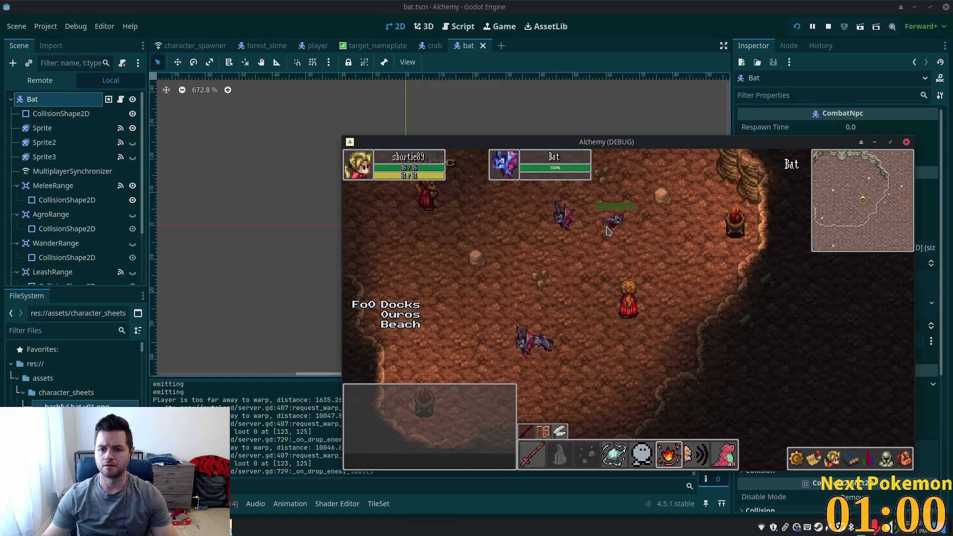
Step: Attack the bat down to 20% health, then move the game window up-left
{"action": "key", "text": "Left"}
{"action": "key", "text": "Down"}
{"action": "key", "text": "Left"}
{"action": "key", "text": "Up"}
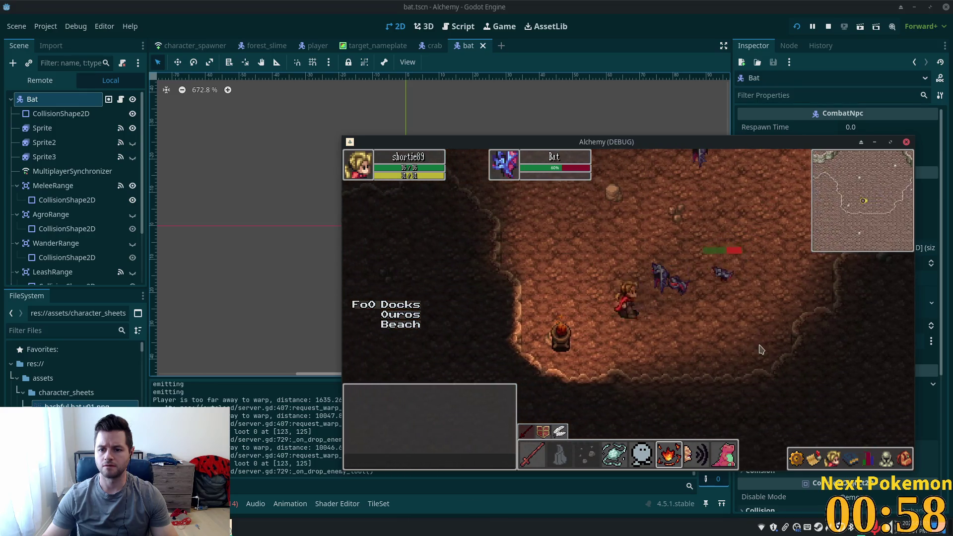
{"action": "key", "text": "Up"}
{"action": "key", "text": "Right"}
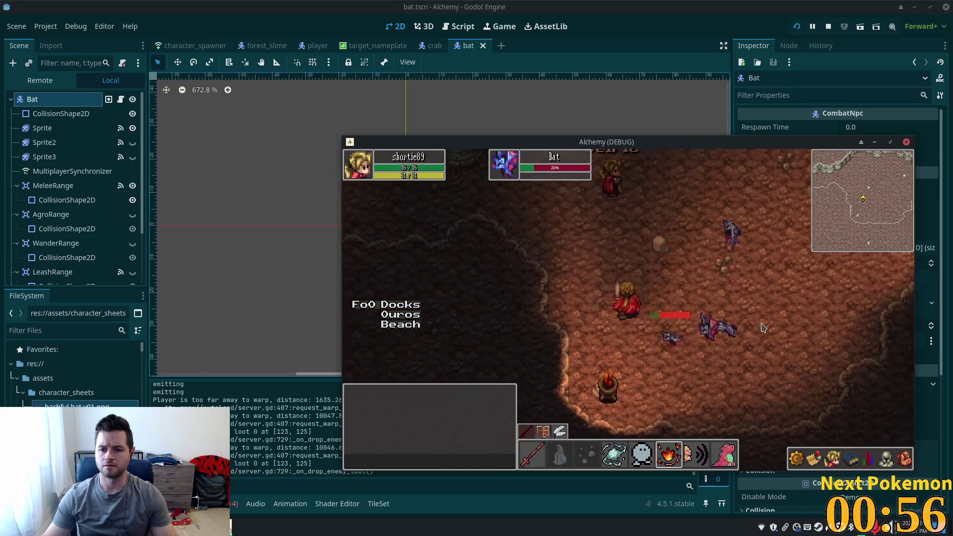
{"action": "left_click_drag", "start_coordinate": [645, 142], "coordinate": [351, 56]}
Step: Raise both Alchemy game instances from the taskbar and place them side by side
{"action": "right_click", "coordinate": [244, 526]}
{"action": "left_click", "coordinate": [244, 498]}
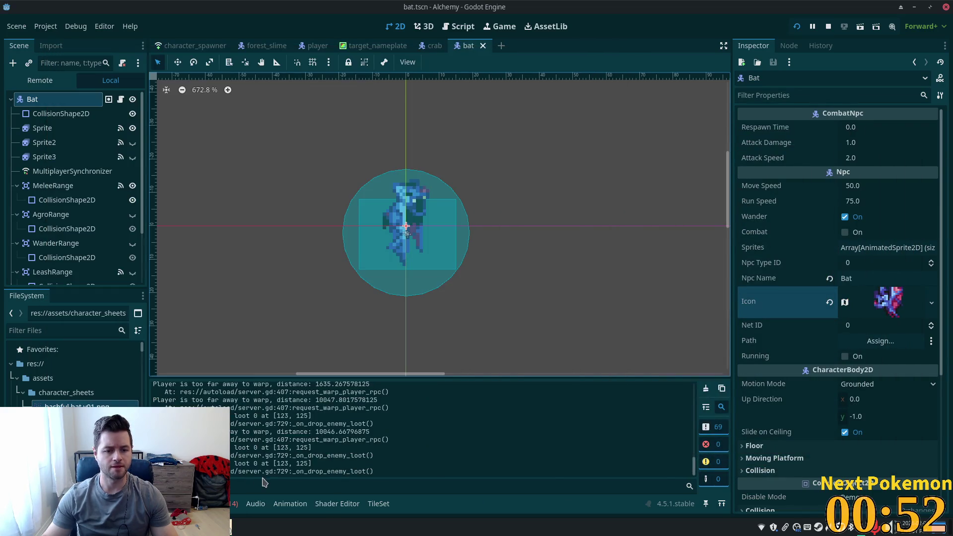
{"action": "left_click", "coordinate": [244, 526]}
{"action": "left_click", "coordinate": [238, 476]}
{"action": "left_click", "coordinate": [245, 526]}
{"action": "left_click", "coordinate": [240, 489]}
{"action": "mouse_move", "coordinate": [290, 81]}
{"action": "left_mouse_down"}
{"action": "mouse_move", "coordinate": [406, 110]}
{"action": "mouse_move", "coordinate": [620, 137]}
{"action": "left_mouse_up"}
{"action": "left_click", "coordinate": [591, 276]}
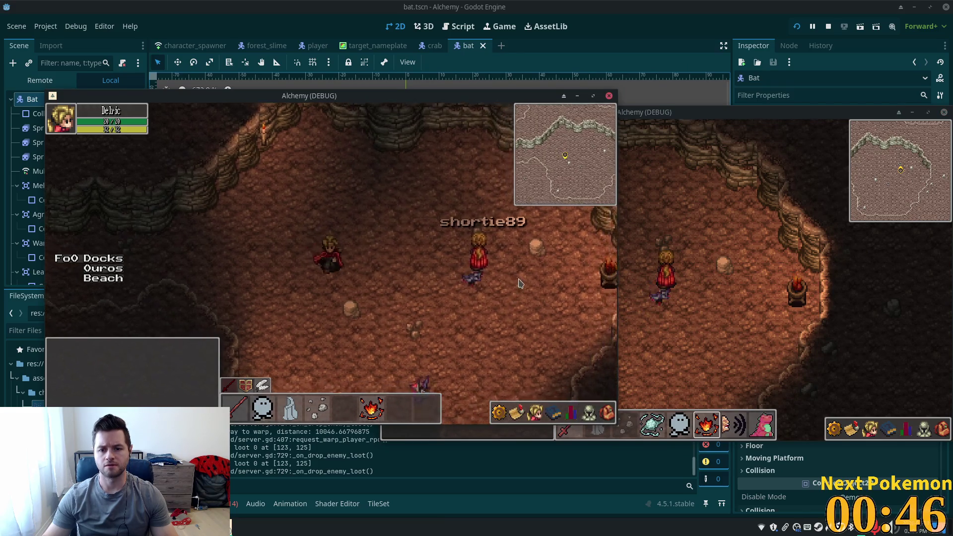
Step: Target the bat, then walk the second character down-left through the passage to Ouros Well
{"action": "left_click", "coordinate": [359, 313]}
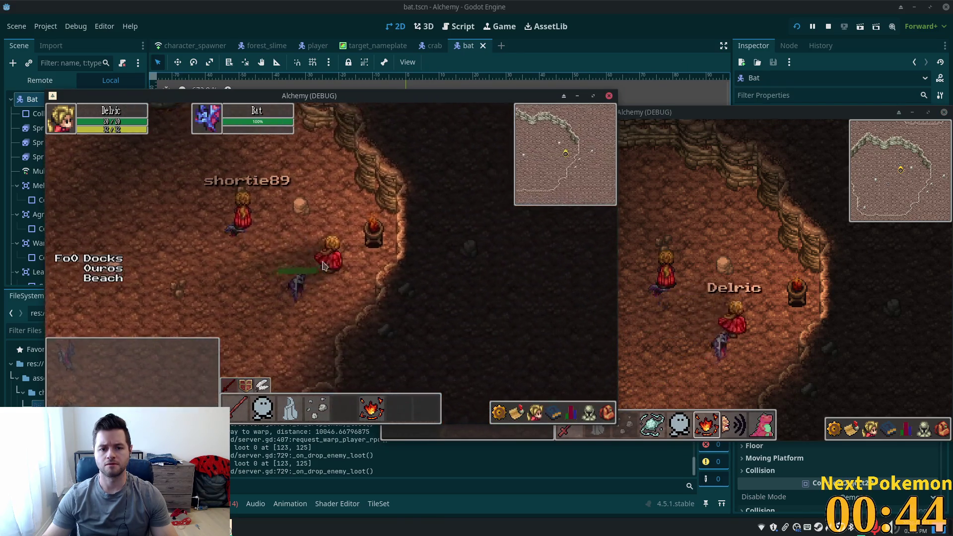
{"action": "left_click", "coordinate": [328, 329]}
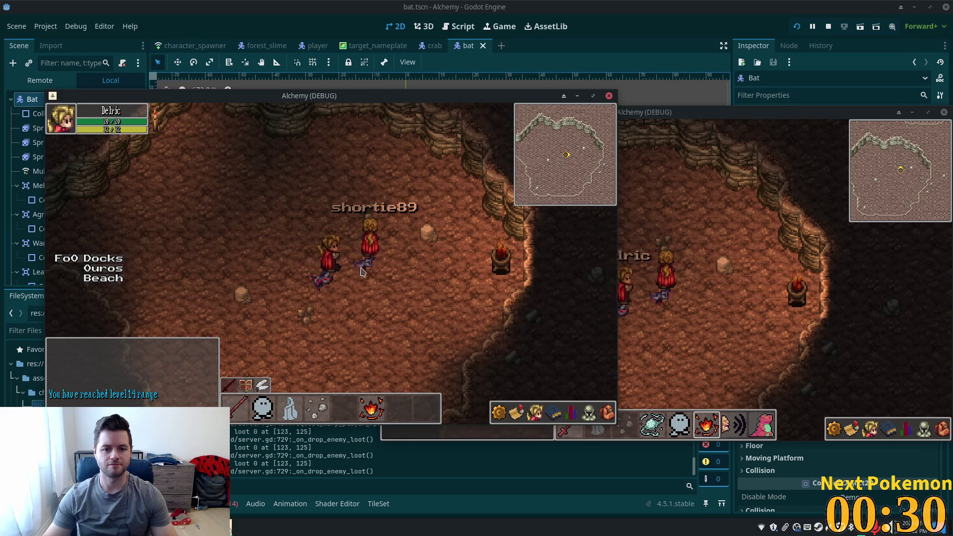
{"action": "key", "text": "Tab"}
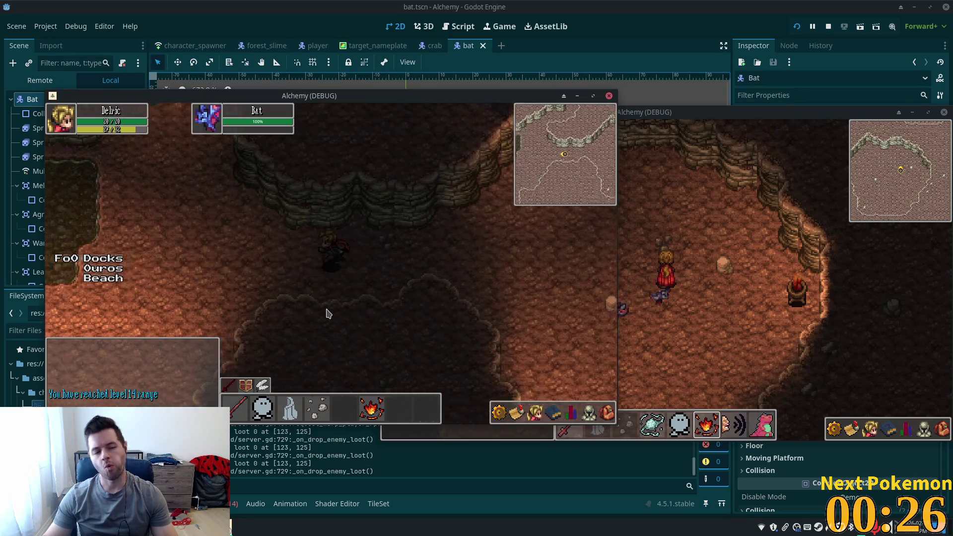
{"action": "key", "text": "a"}
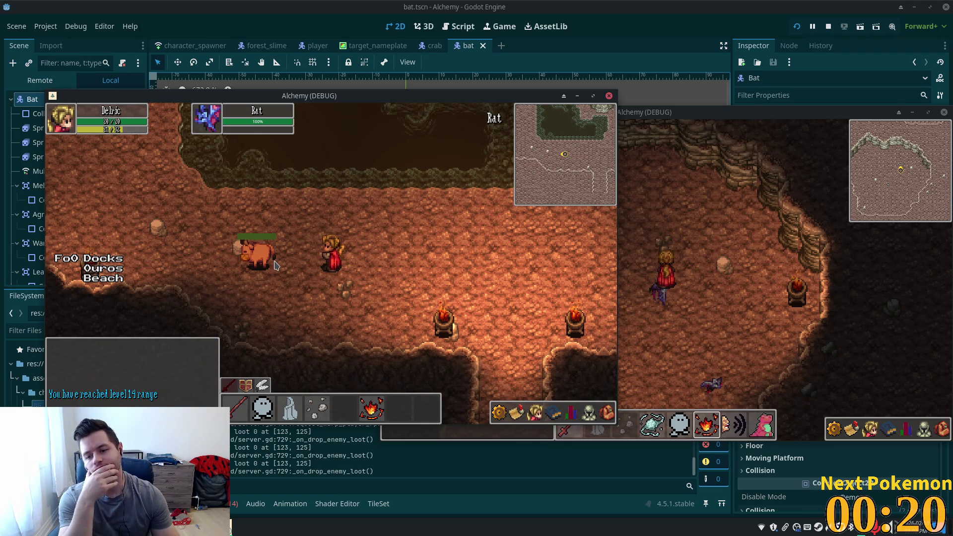
{"action": "key", "text": "d"}
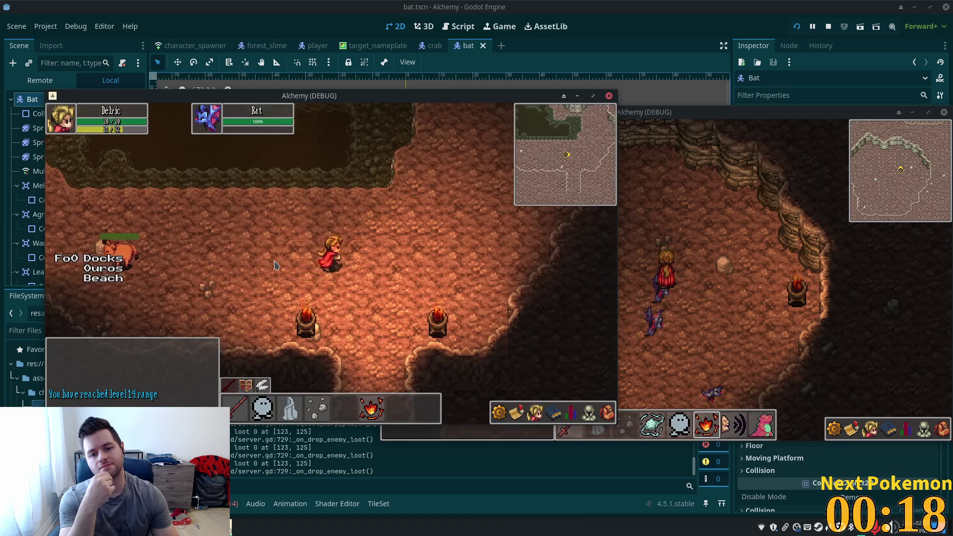
{"action": "key", "text": "w"}
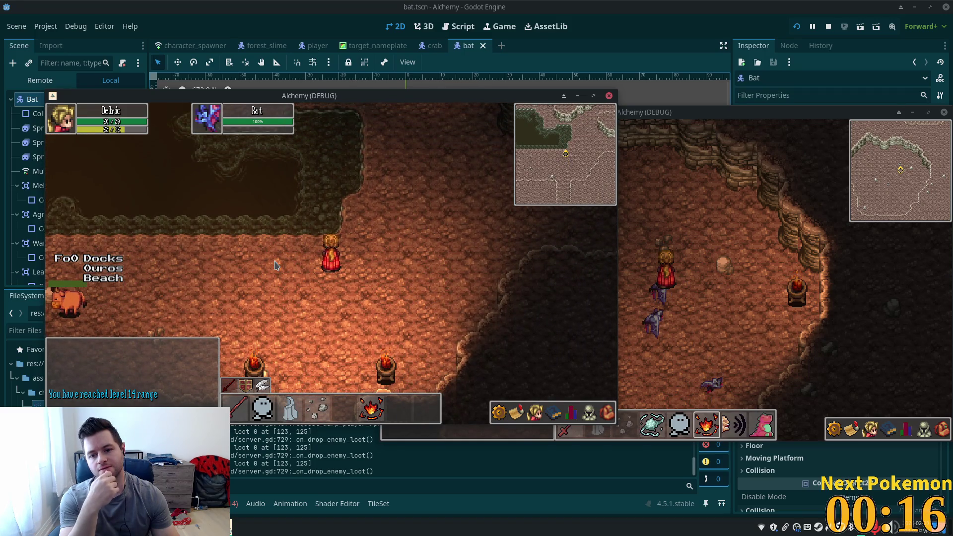
{"action": "key", "text": "d"}
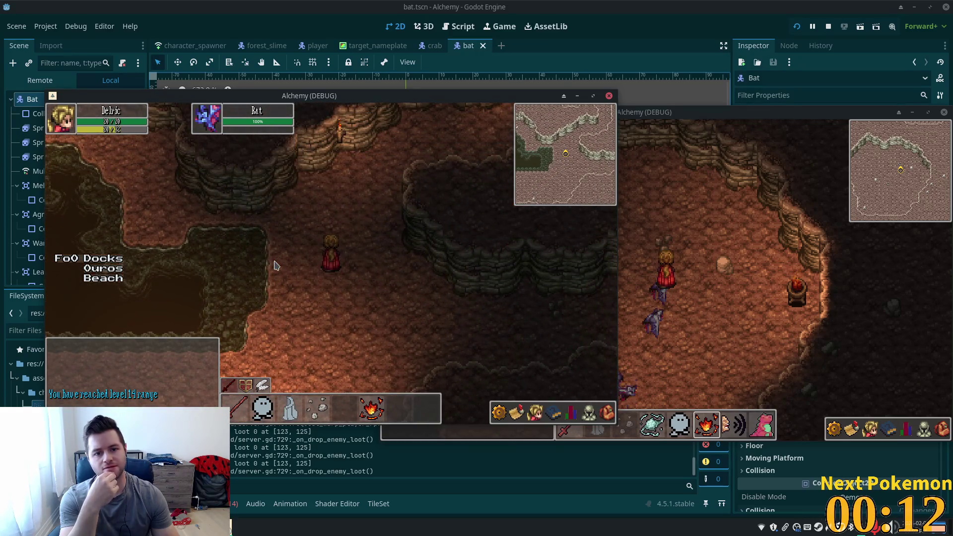
{"action": "key", "text": "a"}
{"action": "key", "text": "s"}
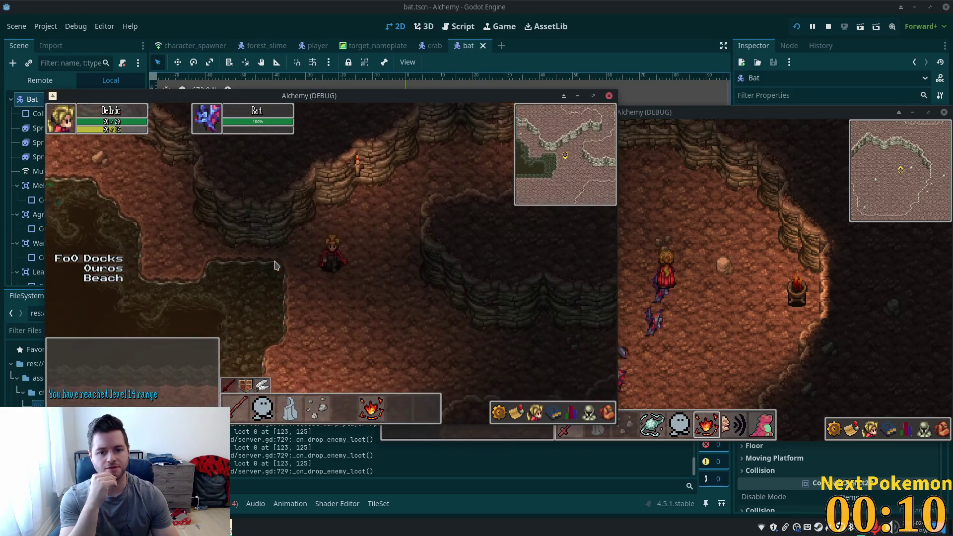
{"action": "key", "text": "a"}
{"action": "key", "text": "s"}
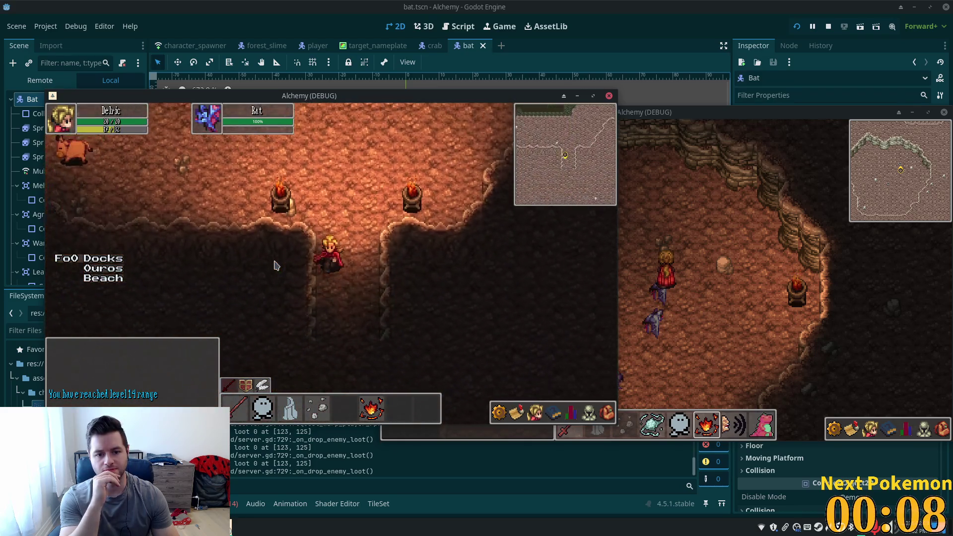
{"action": "key", "text": "s"}
{"action": "key", "text": "s"}
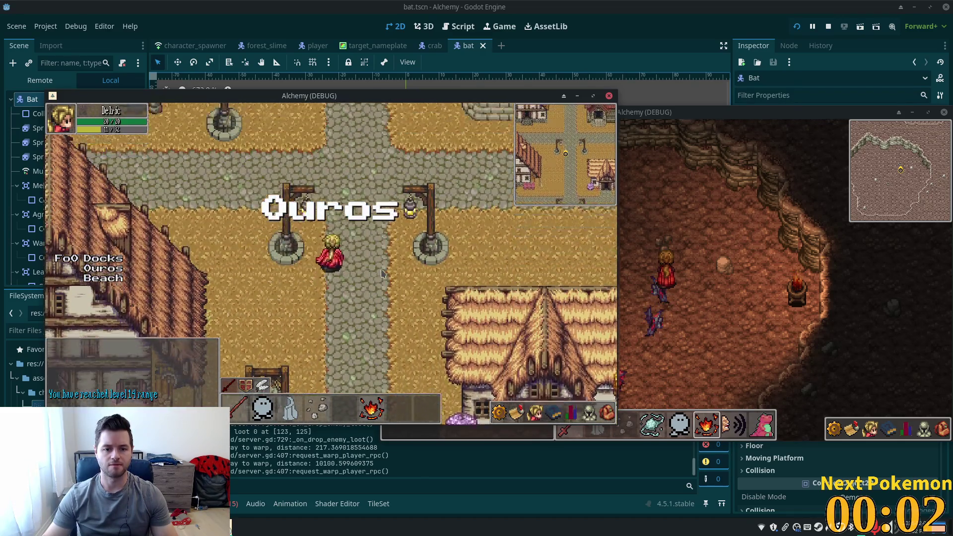
Step: Walk north from Ouros into Etheros Forest, then up-left and north through the trees
{"action": "key", "text": "w"}
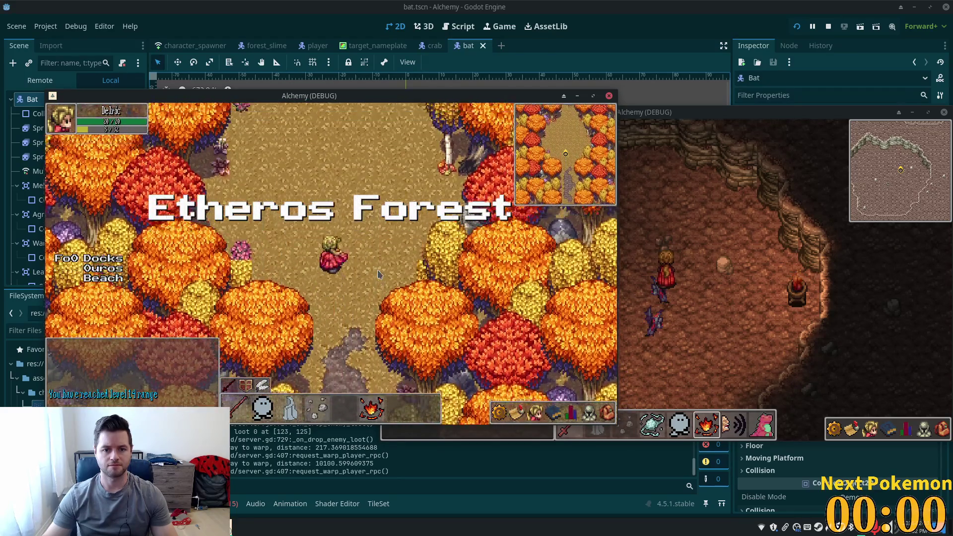
{"action": "key", "text": "w"}
{"action": "key", "text": "w"}
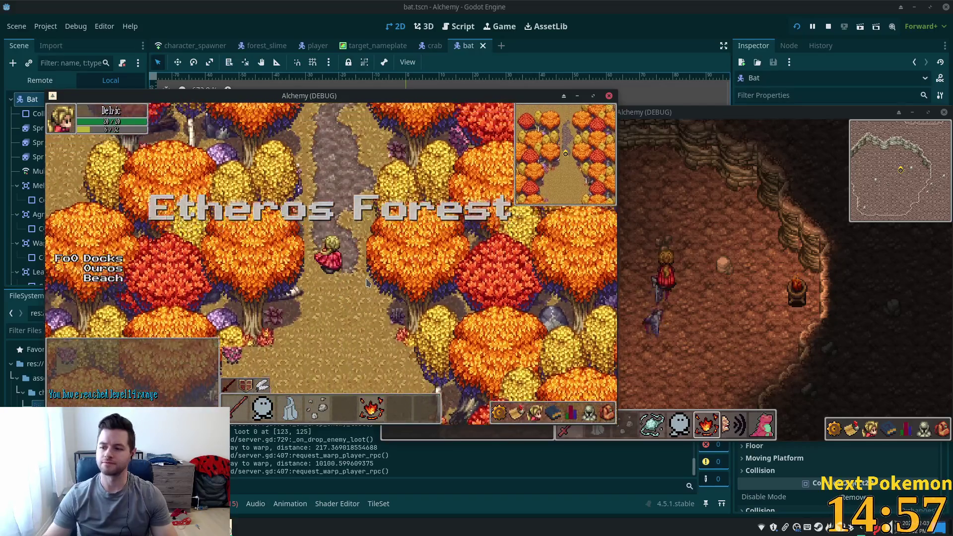
{"action": "key", "text": "w"}
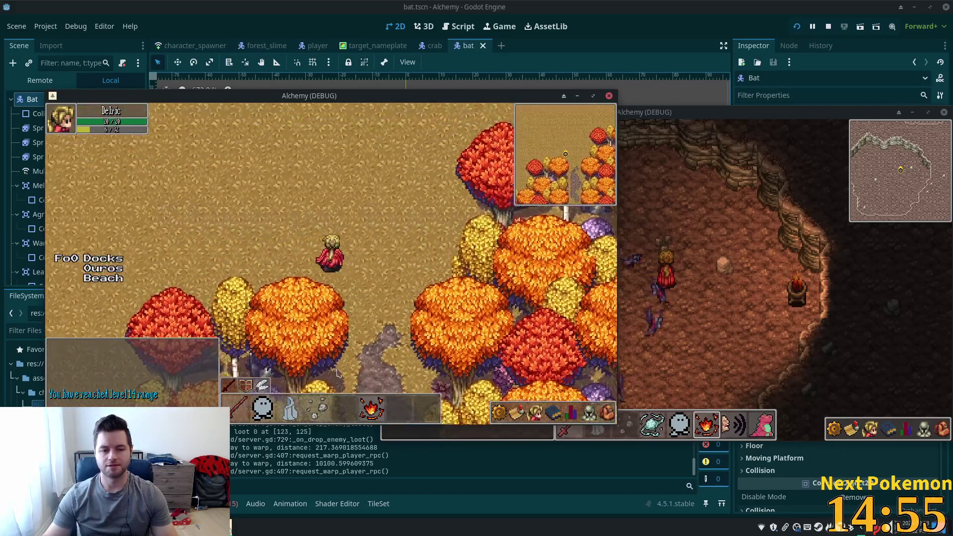
{"action": "key", "text": "a"}
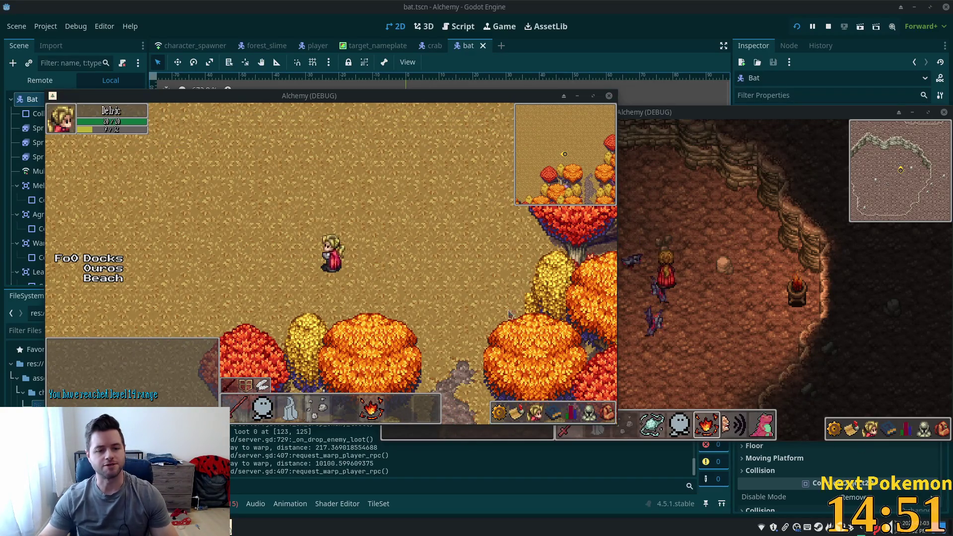
{"action": "key", "text": "a"}
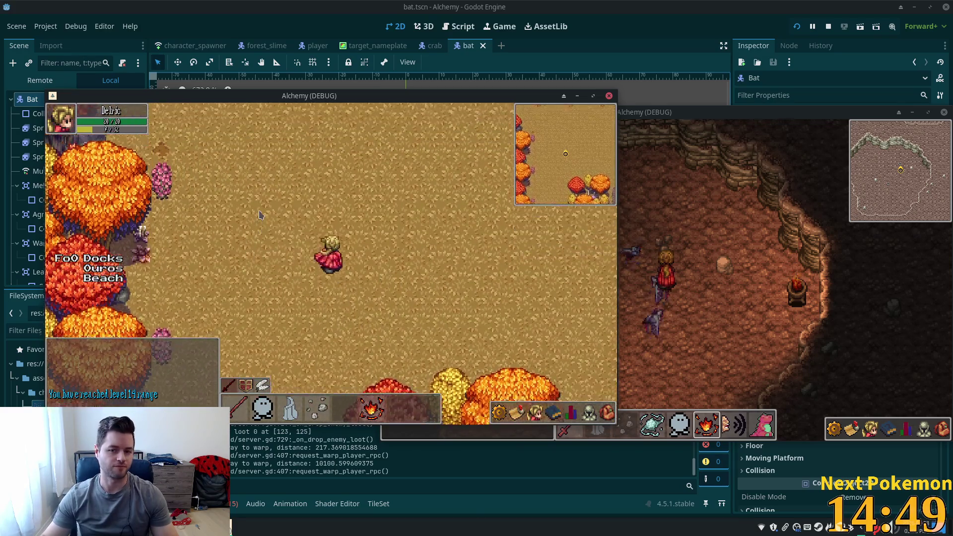
{"action": "key", "text": "a"}
{"action": "key", "text": "w"}
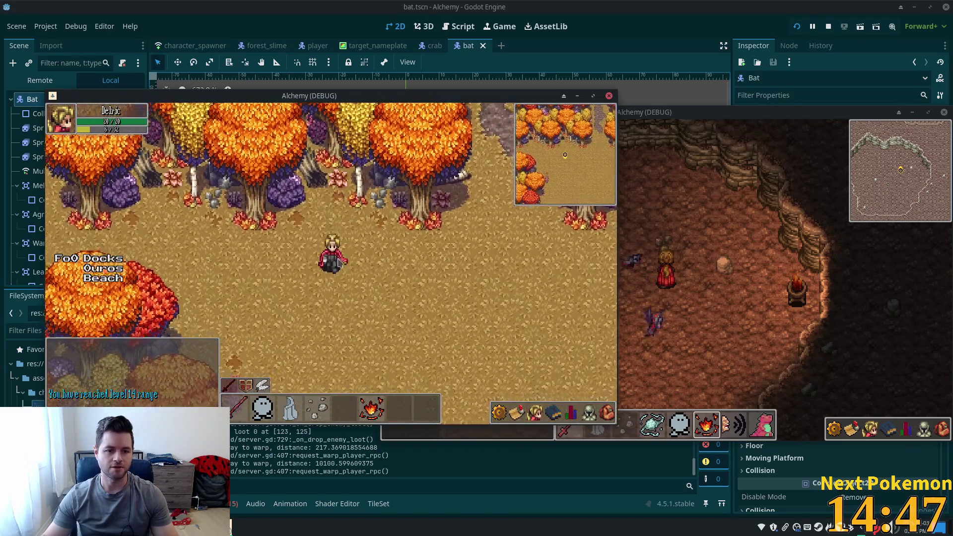
{"action": "key", "text": "w"}
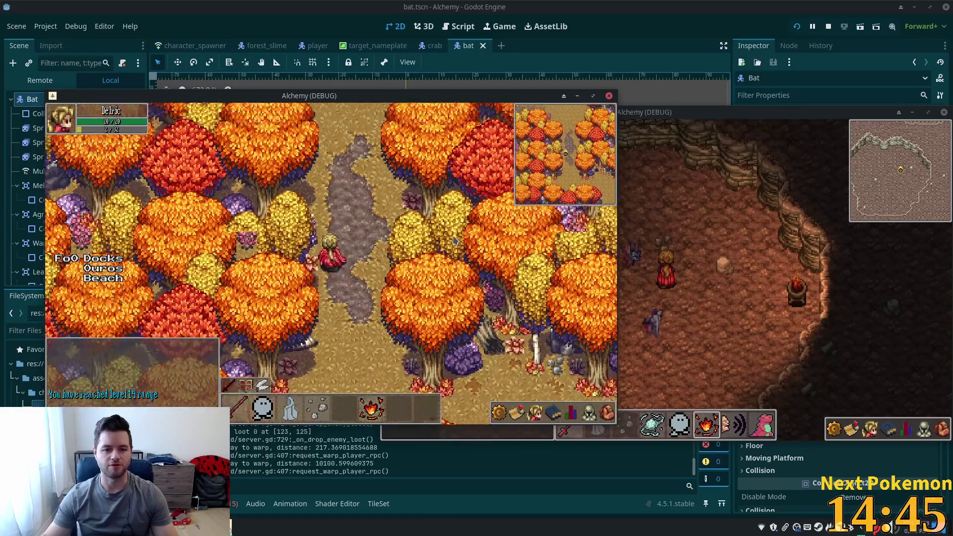
{"action": "key", "text": "w"}
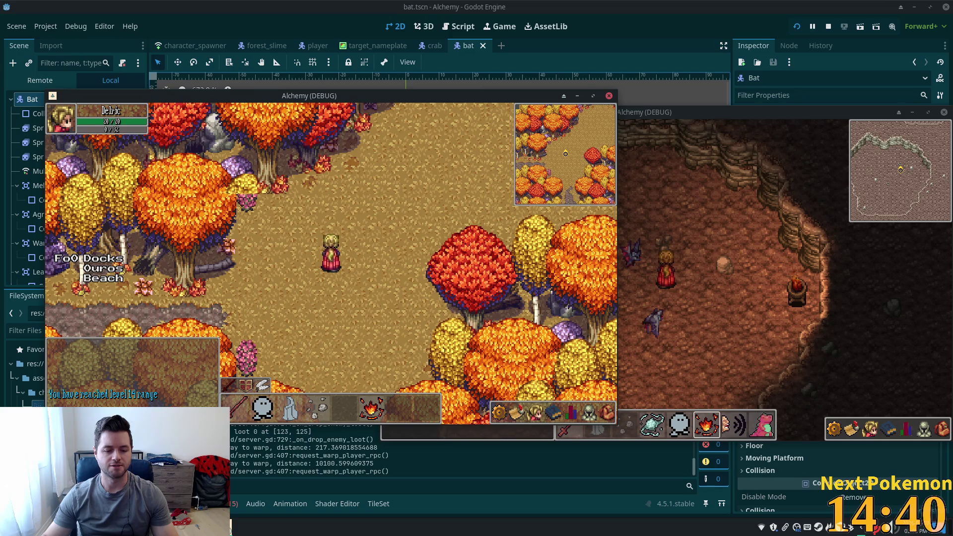
{"action": "key", "text": "alt+Tab"}
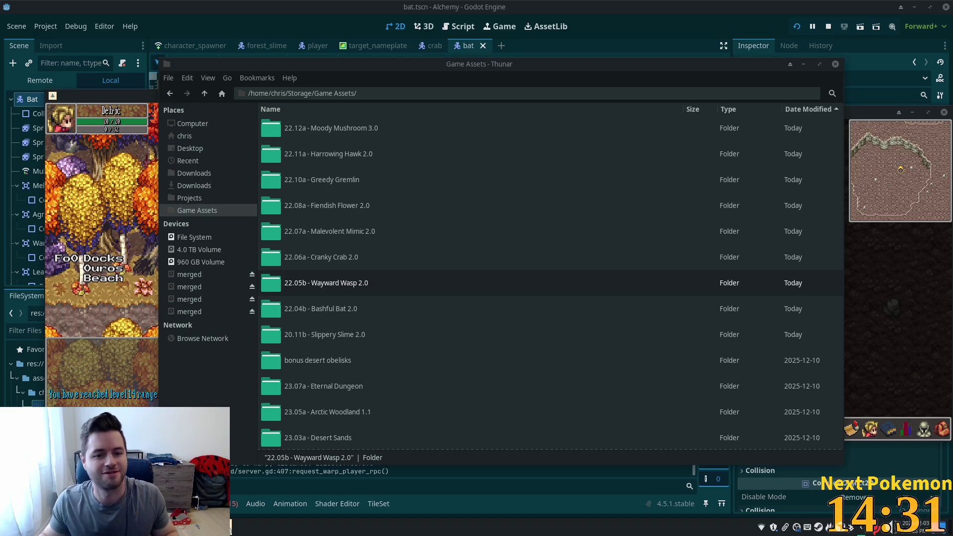
Step: Open the 22.12a - Moody Mushroom 3.0 folder and view moody mushroom E v03.png
{"action": "double_click", "coordinate": [448, 125]}
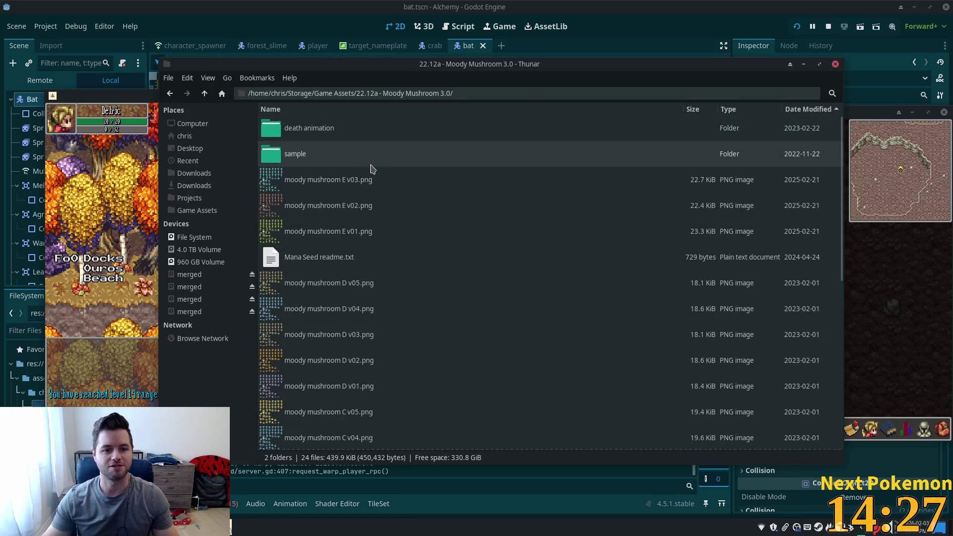
{"action": "left_click", "coordinate": [345, 184]}
{"action": "double_click", "coordinate": [432, 183]}
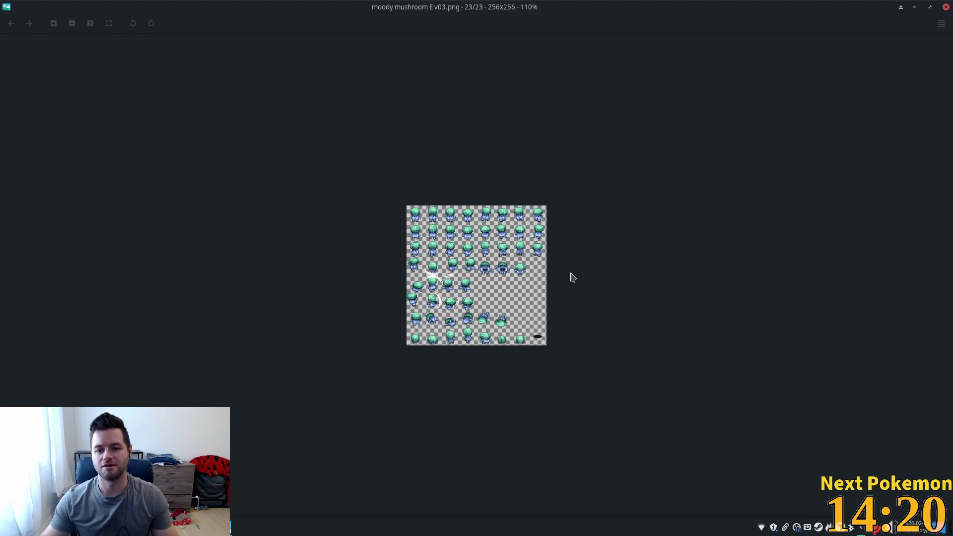
Step: Scroll through the moody mushroom sprite sheet colour variants in the image viewer
{"action": "scroll", "coordinate": [570, 273], "scroll_direction": "down", "scroll_amount": 1}
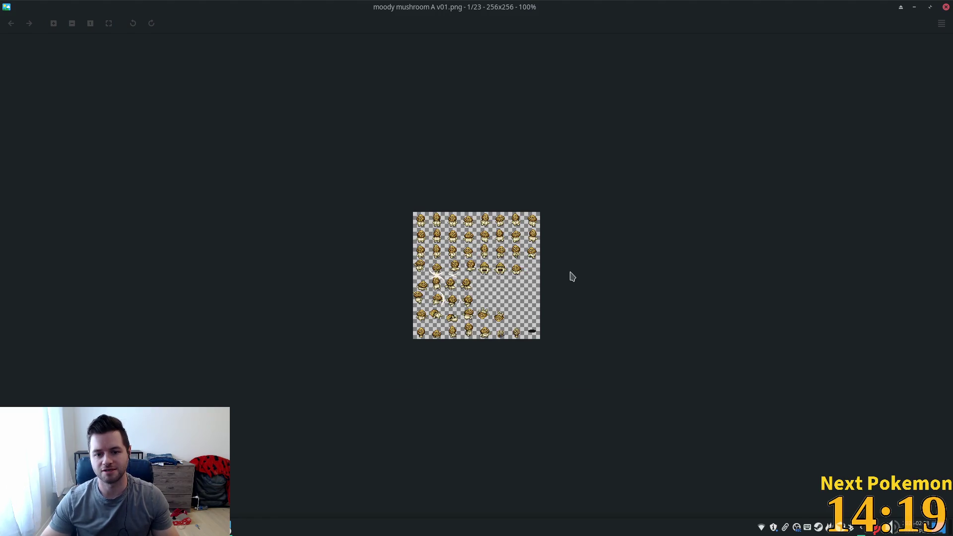
{"action": "scroll", "coordinate": [572, 276], "scroll_direction": "down", "scroll_amount": 5}
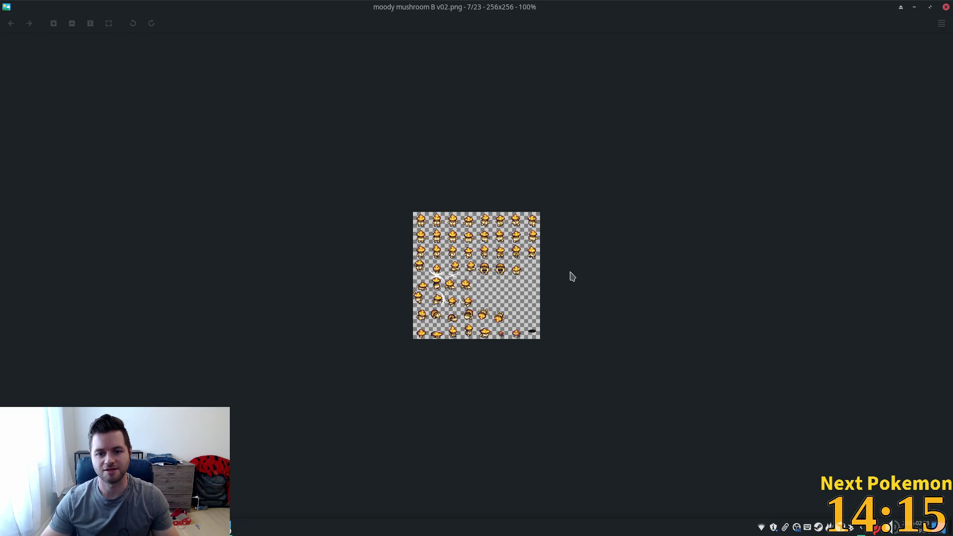
{"action": "scroll", "coordinate": [572, 276], "scroll_direction": "up", "scroll_amount": 2}
{"action": "scroll", "coordinate": [572, 276], "scroll_direction": "down", "scroll_amount": 3}
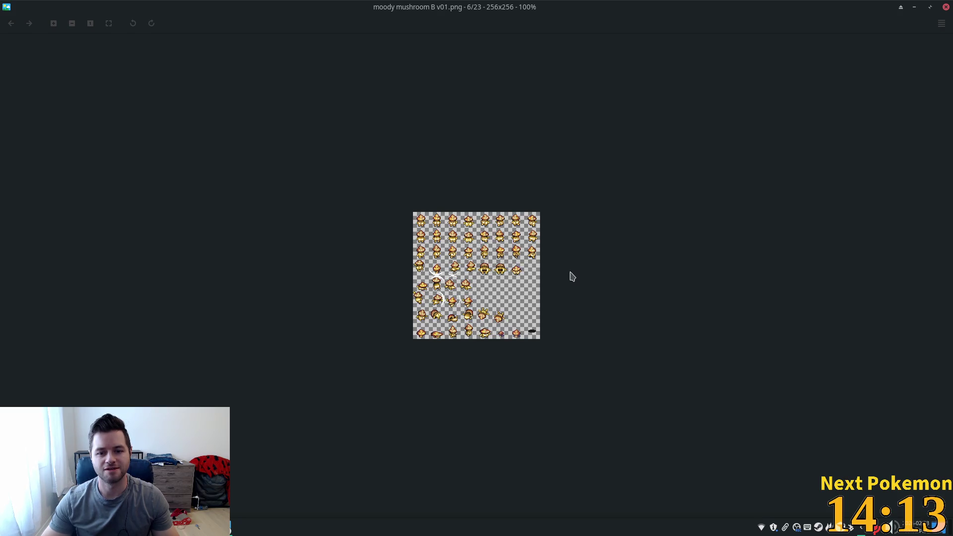
{"action": "scroll", "coordinate": [572, 276], "scroll_direction": "down", "scroll_amount": 3}
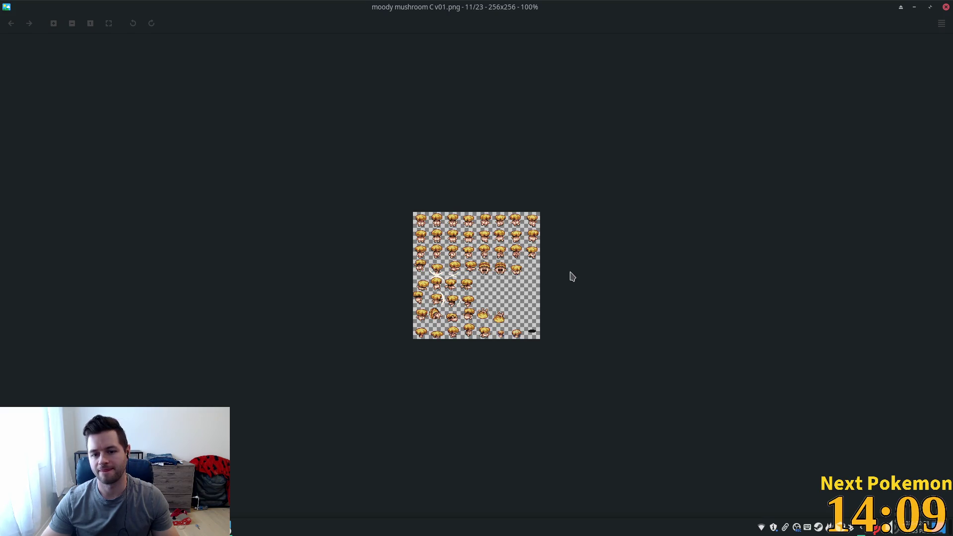
{"action": "scroll", "coordinate": [572, 276], "scroll_direction": "down", "scroll_amount": 1}
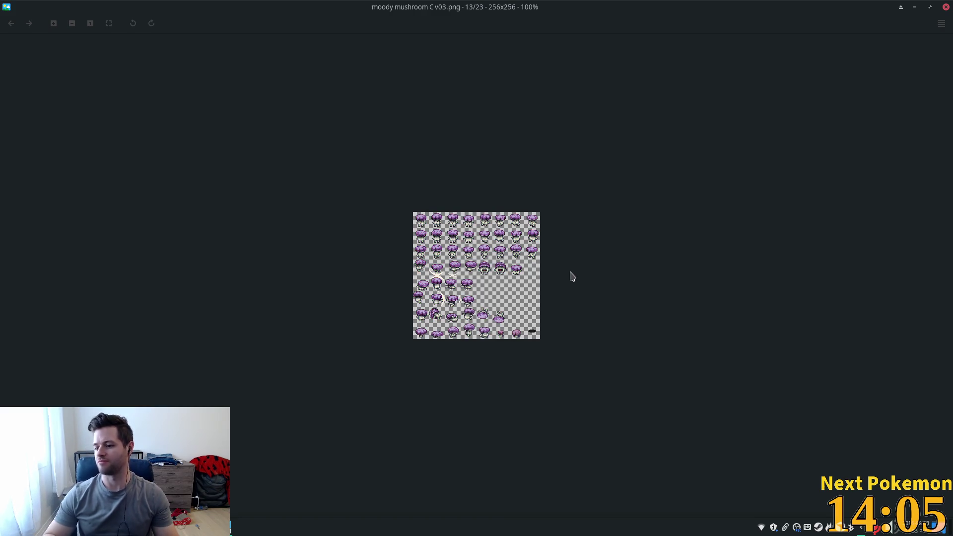
{"action": "scroll", "coordinate": [572, 276], "scroll_direction": "down", "scroll_amount": 1}
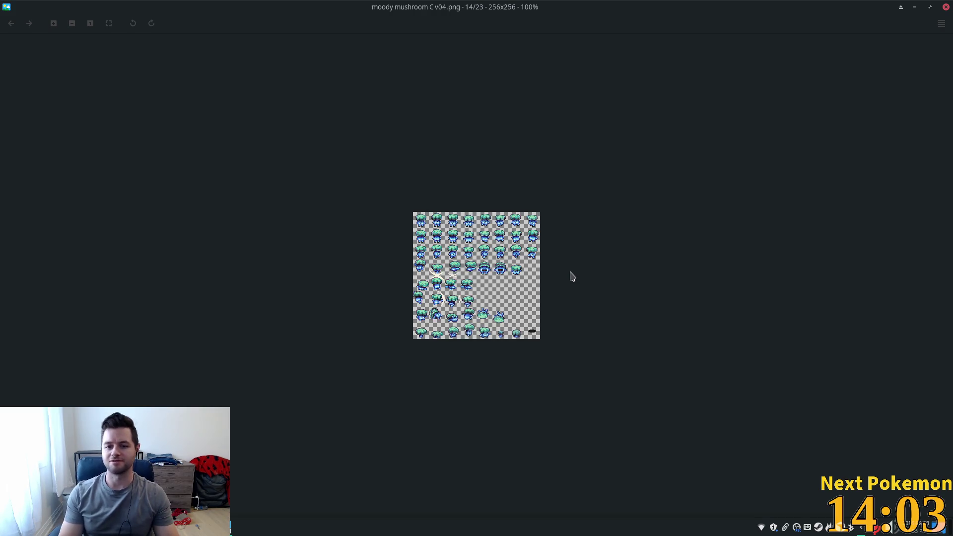
{"action": "scroll", "coordinate": [572, 276], "scroll_direction": "down", "scroll_amount": 1}
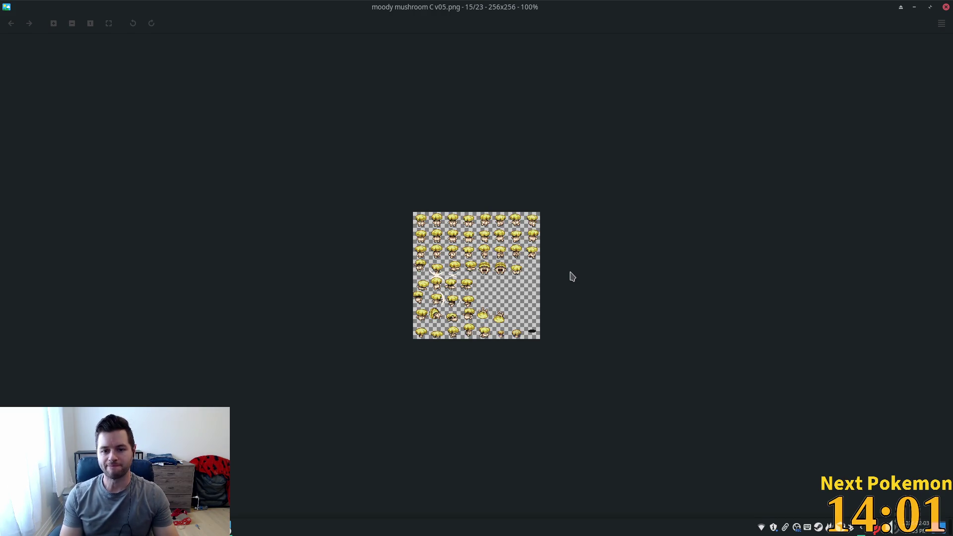
{"action": "scroll", "coordinate": [572, 276], "scroll_direction": "down", "scroll_amount": 1}
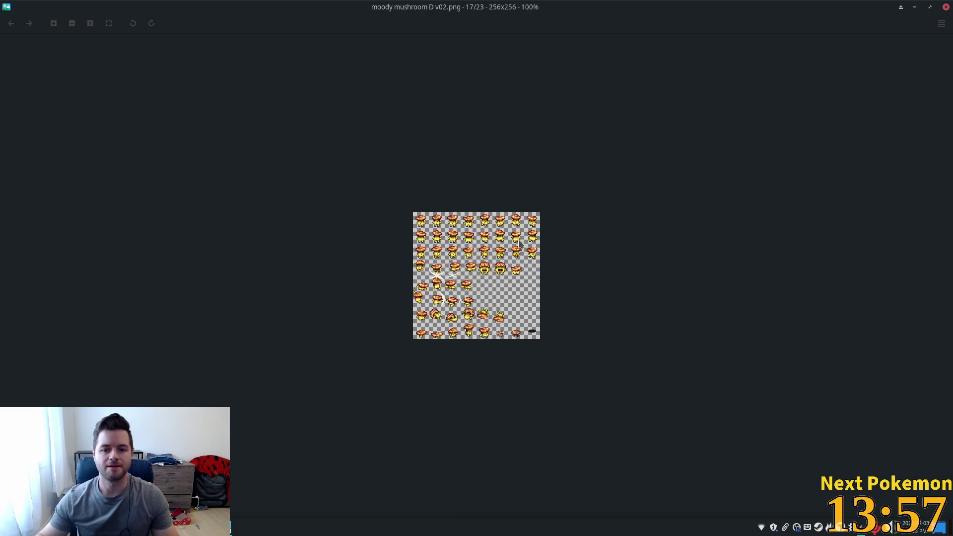
{"action": "scroll", "coordinate": [455, 232], "scroll_direction": "down", "scroll_amount": 2}
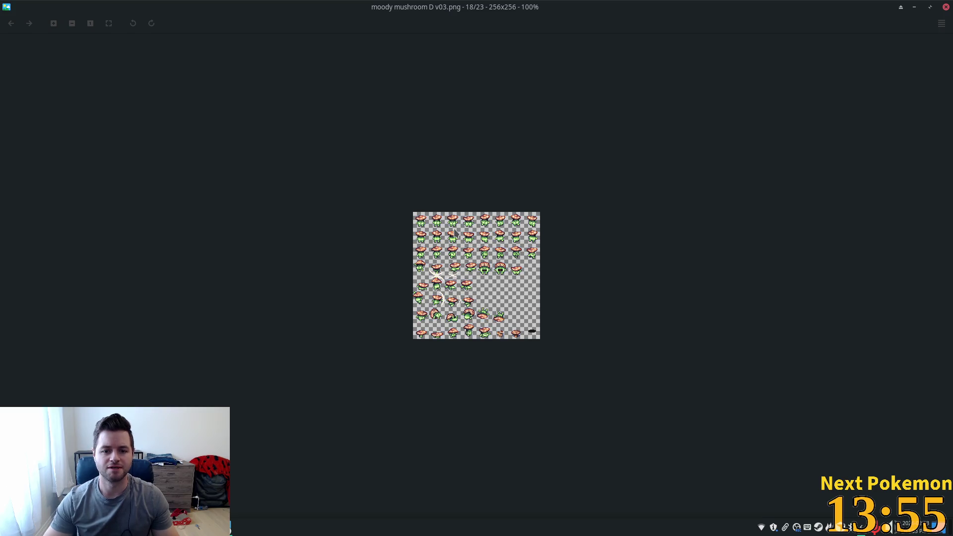
{"action": "scroll", "coordinate": [455, 232], "scroll_direction": "down", "scroll_amount": 1}
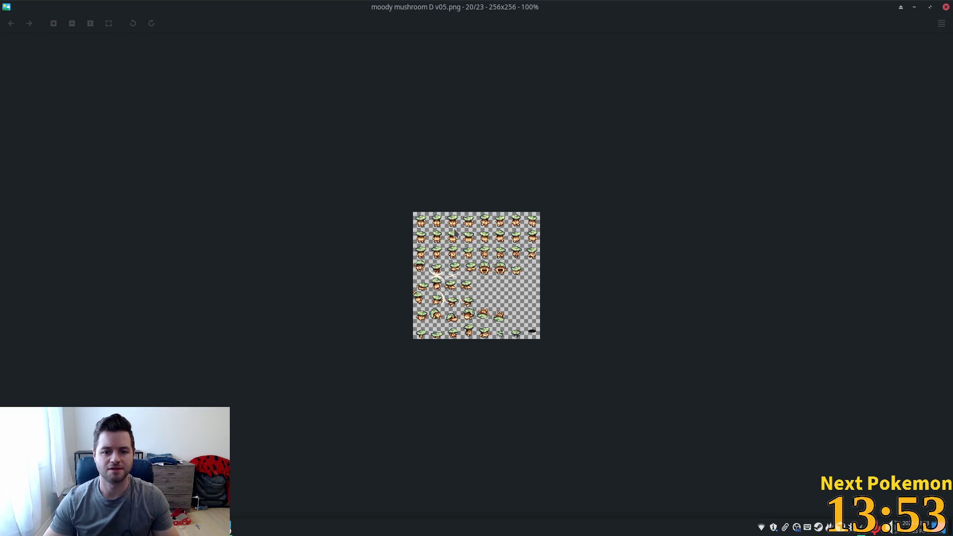
{"action": "scroll", "coordinate": [454, 231], "scroll_direction": "down", "scroll_amount": 1}
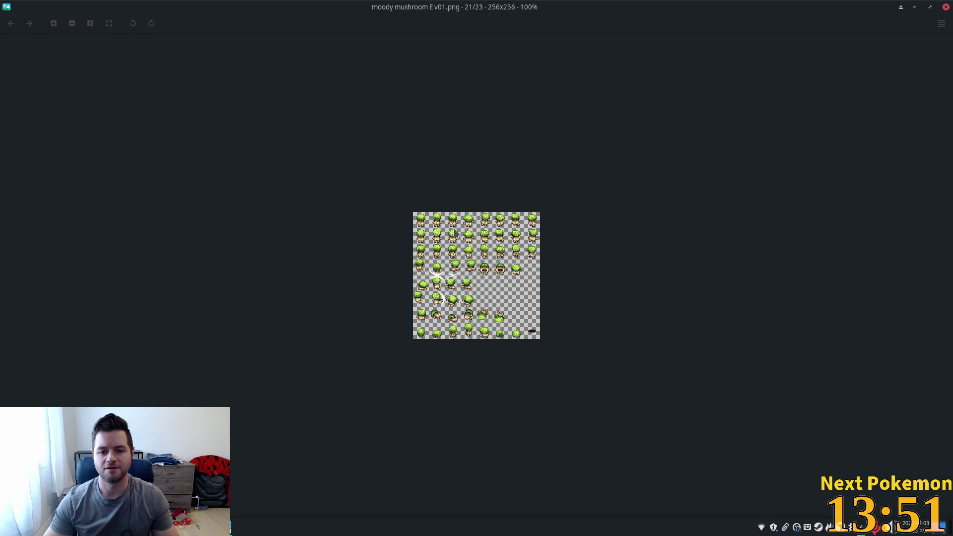
{"action": "scroll", "coordinate": [455, 231], "scroll_direction": "down", "scroll_amount": 1}
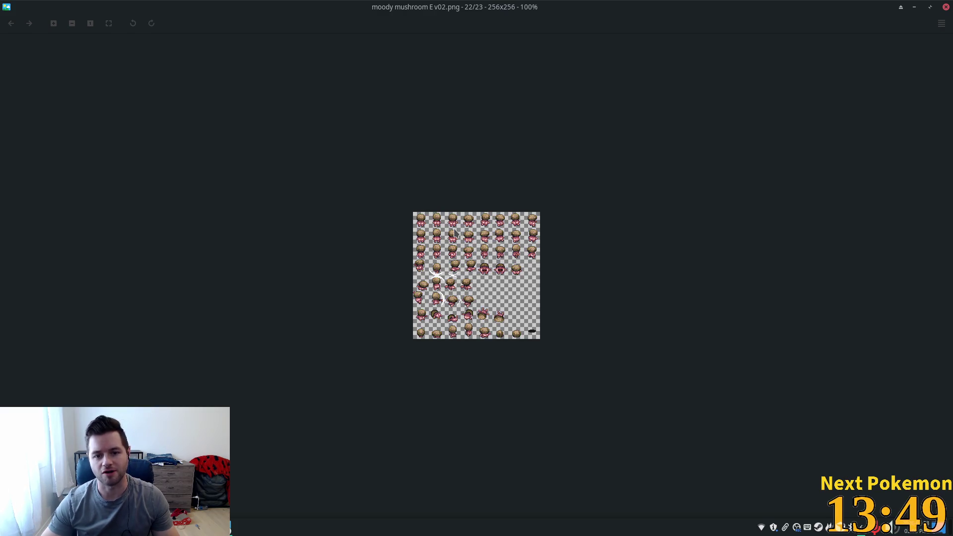
{"action": "scroll", "coordinate": [455, 232], "scroll_direction": "down", "scroll_amount": 1}
{"action": "scroll", "coordinate": [455, 231], "scroll_direction": "down", "scroll_amount": 1}
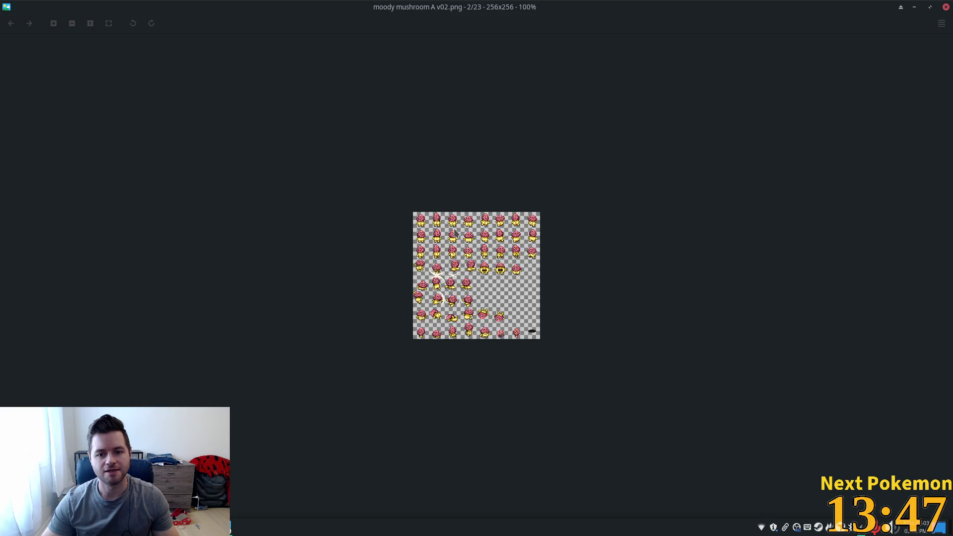
{"action": "scroll", "coordinate": [454, 232], "scroll_direction": "down", "scroll_amount": 1}
{"action": "scroll", "coordinate": [455, 232], "scroll_direction": "up", "scroll_amount": 1}
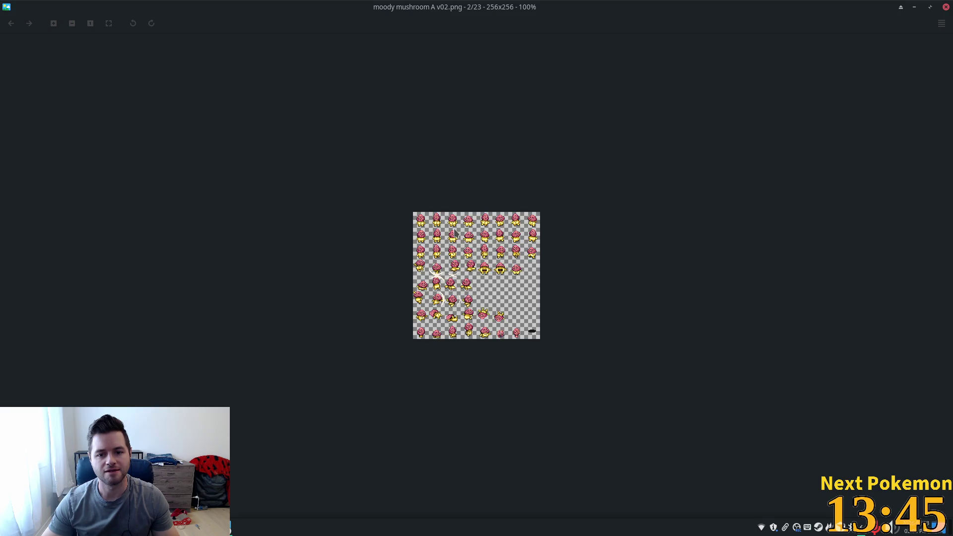
{"action": "scroll", "coordinate": [454, 232], "scroll_direction": "down", "scroll_amount": 2}
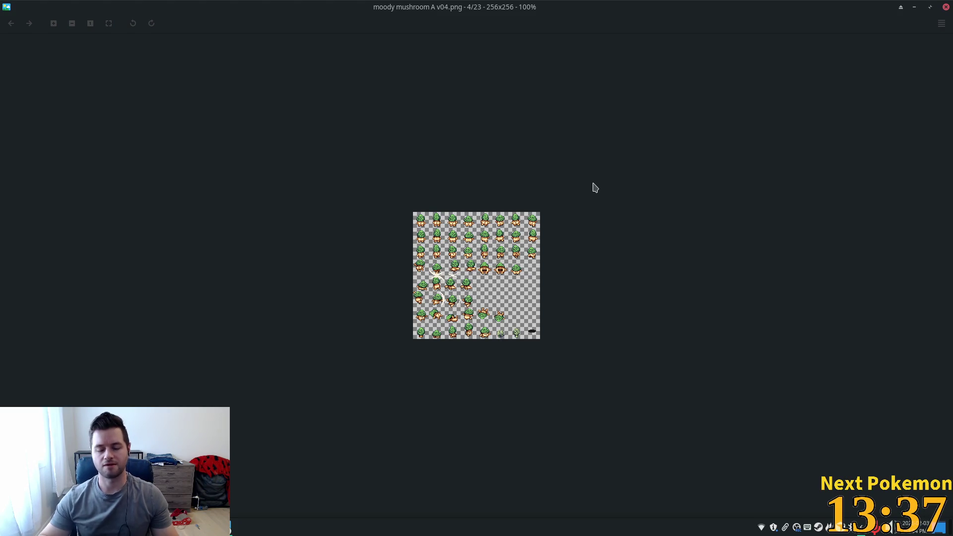
Step: Step forward past the B variants to moody mushroom C v01.png (11/23)
{"action": "key", "text": "Right"}
{"action": "key", "text": "Right"}
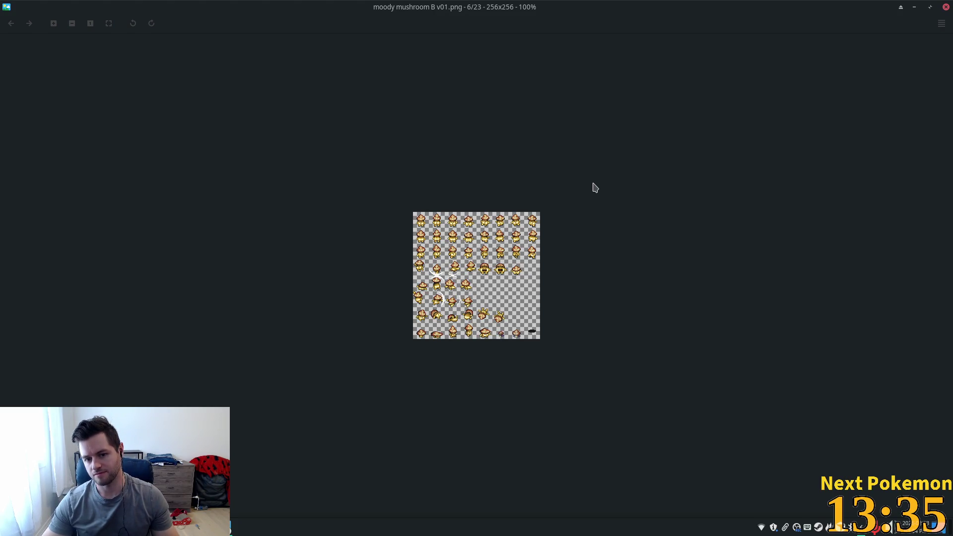
{"action": "key", "text": "Right"}
{"action": "key", "text": "Right"}
{"action": "key", "text": "Right"}
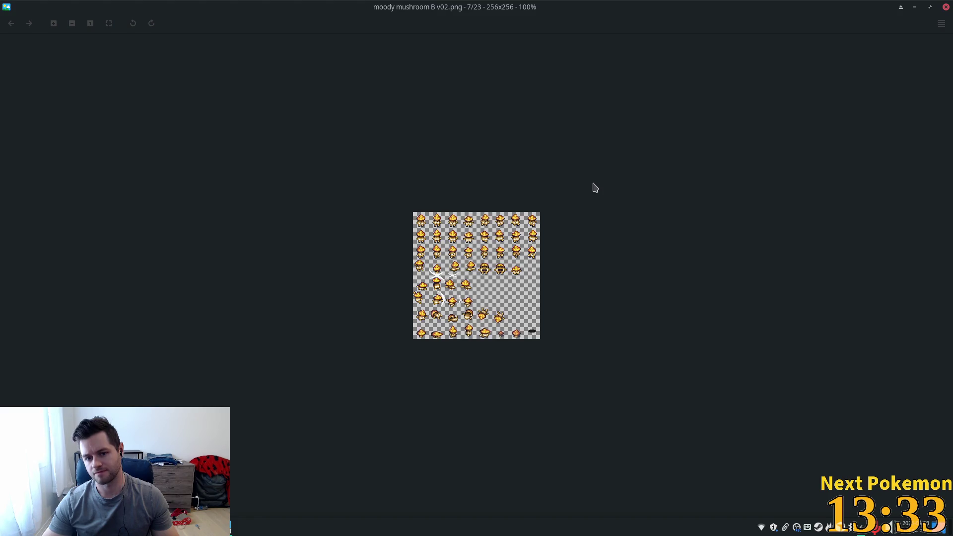
{"action": "key", "text": "Right"}
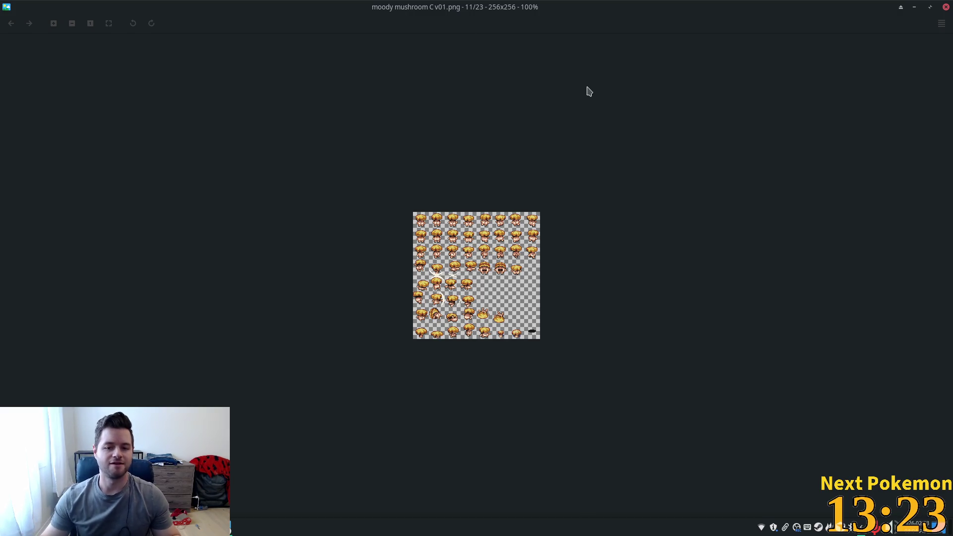
{"action": "key", "text": "alt+Tab"}
Step: Raise the Alchemy window, walk through the autumn forest, and move the window right
{"action": "left_click", "coordinate": [231, 527]}
{"action": "left_click", "coordinate": [258, 463]}
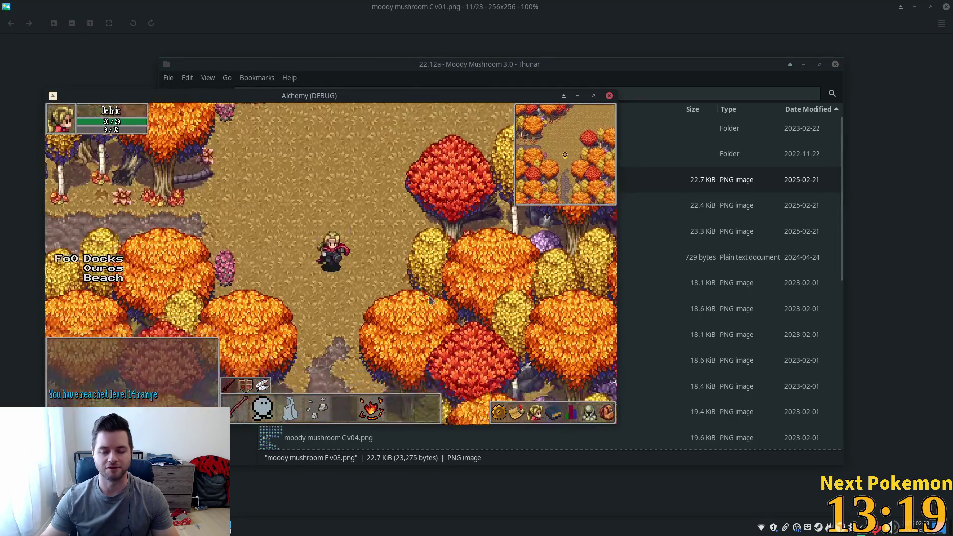
{"action": "key", "text": "Down"}
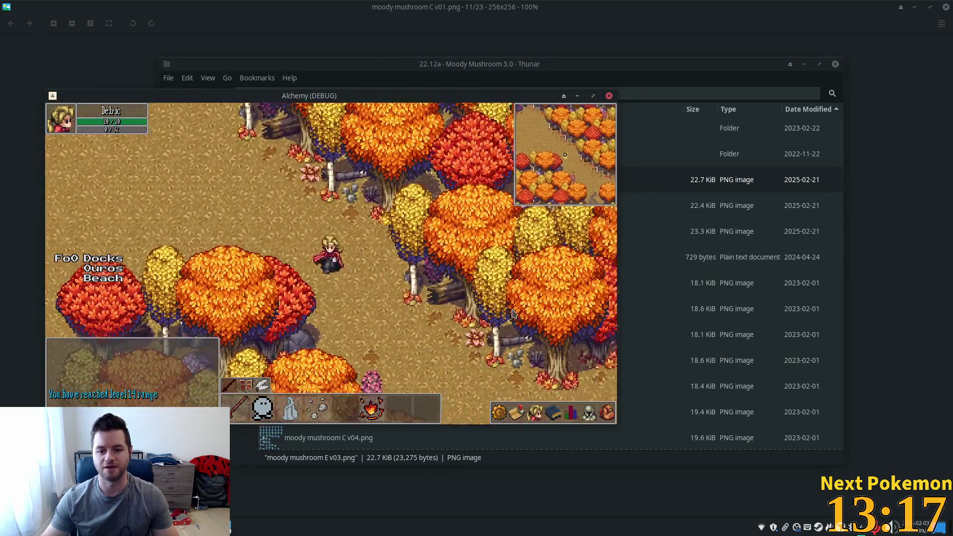
{"action": "key", "text": "Right"}
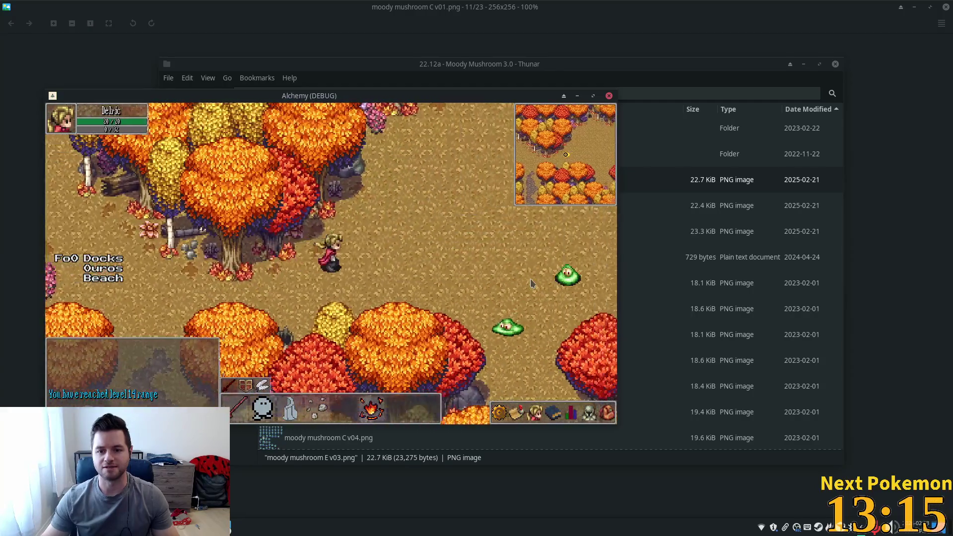
{"action": "key", "text": "Right"}
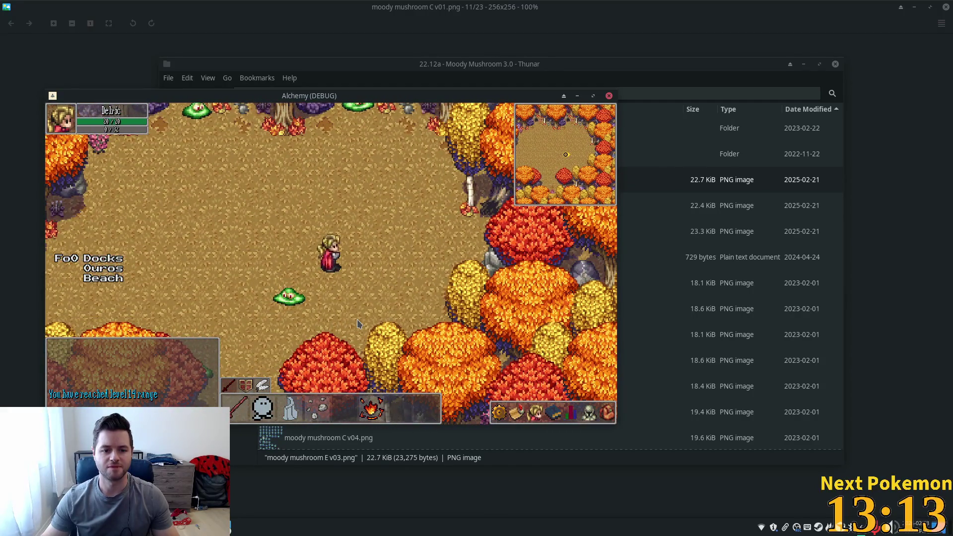
{"action": "key", "text": "Up"}
{"action": "left_click_drag", "start_coordinate": [347, 100], "coordinate": [617, 125]}
Step: Switch to the cave client, target the bat, and travel to Solara Desert
{"action": "left_click", "coordinate": [263, 528]}
{"action": "left_click", "coordinate": [234, 495]}
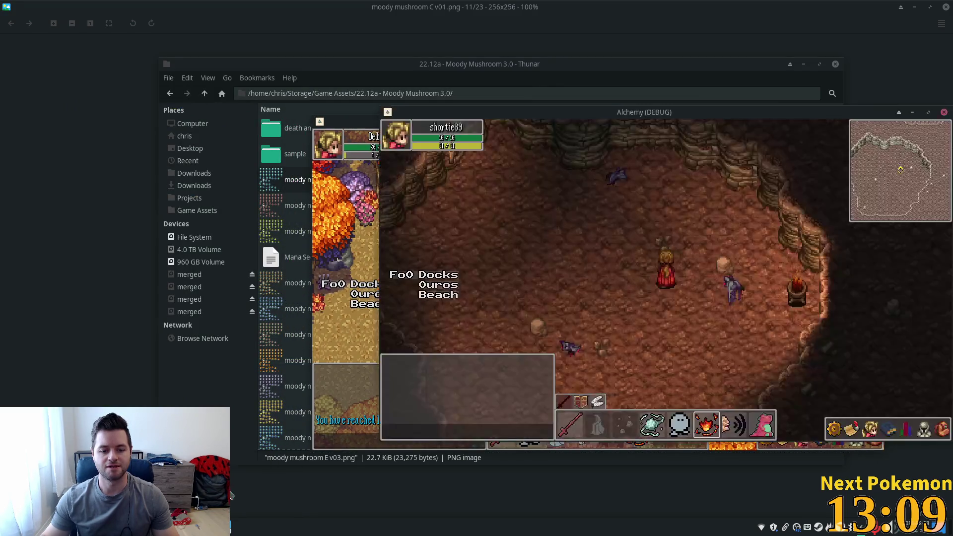
{"action": "left_click", "coordinate": [727, 282]}
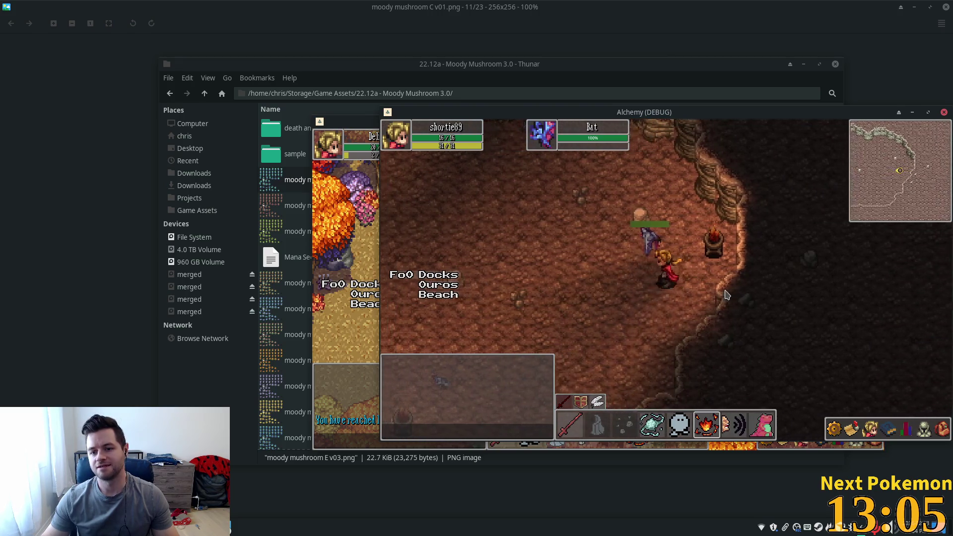
{"action": "key", "text": "a"}
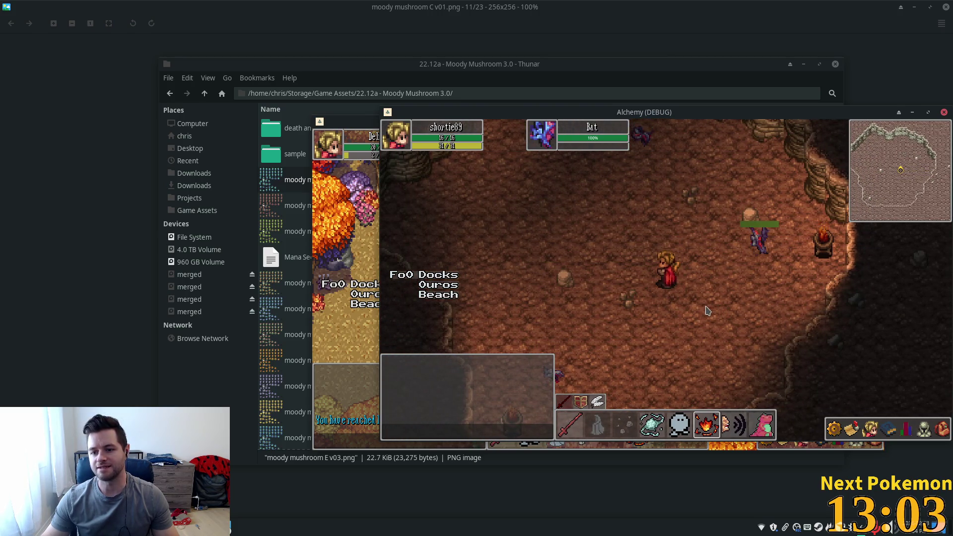
{"action": "left_click", "coordinate": [433, 291]}
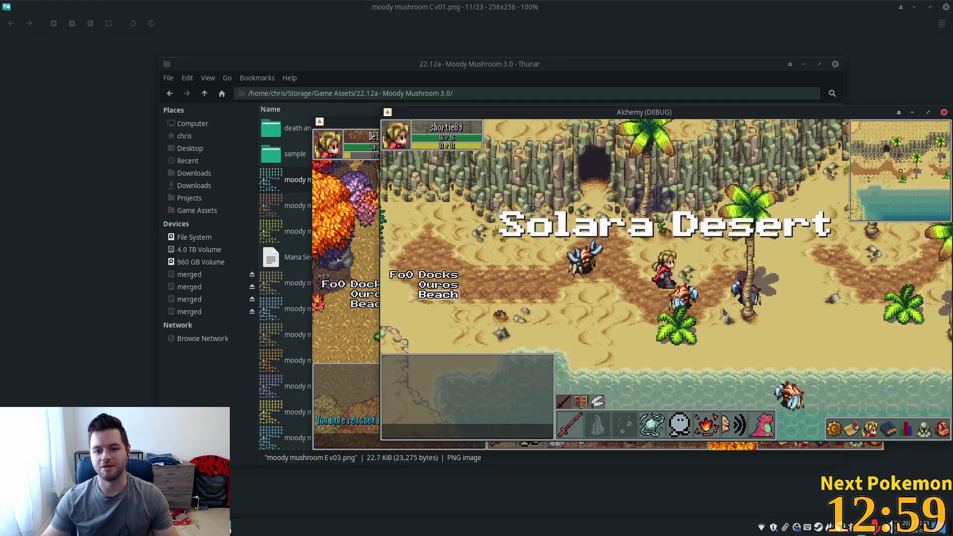
Step: Target a crab, then walk east into Solara Desert
{"action": "left_click", "coordinate": [737, 310]}
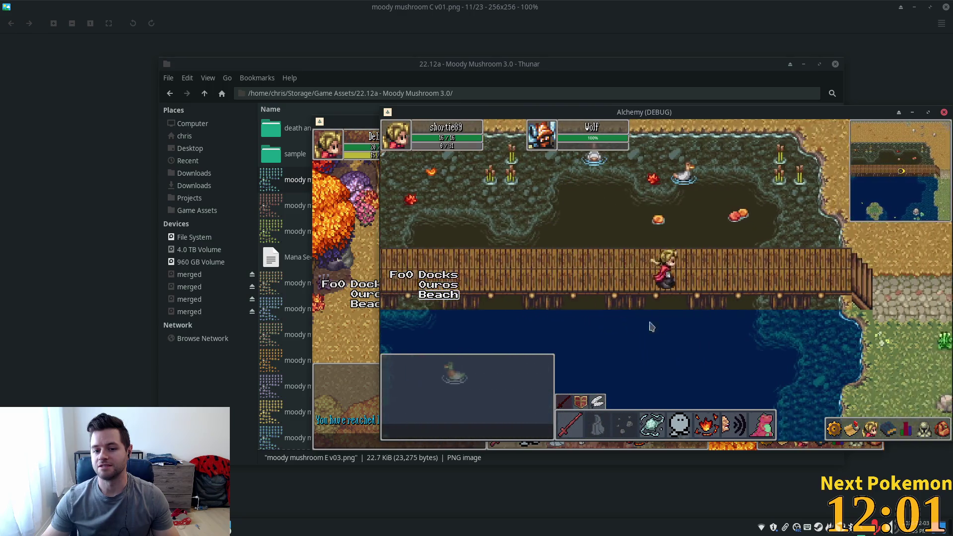
{"action": "key", "text": "Right"}
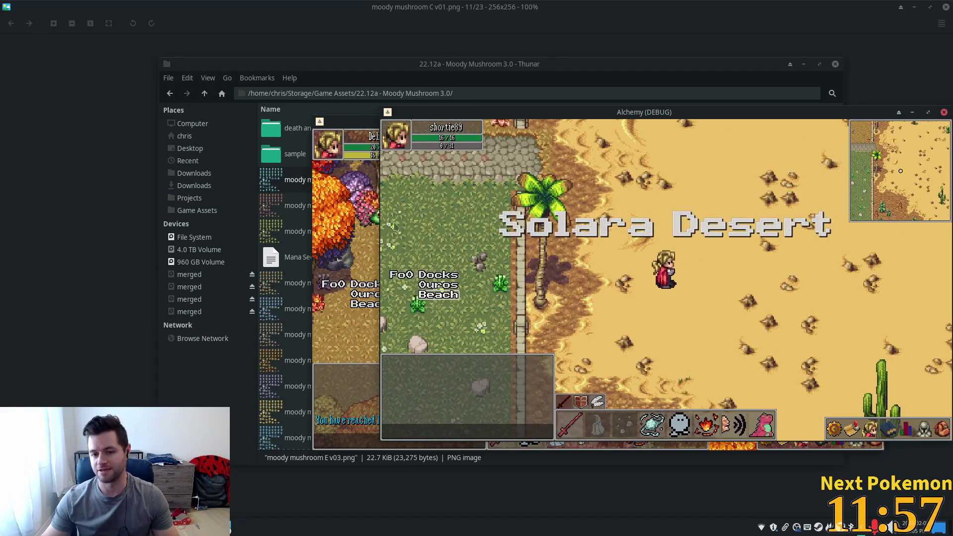
Step: Attack a beach crab, travel to Ouros, and walk north into the cave entrance
{"action": "left_click", "coordinate": [695, 269]}
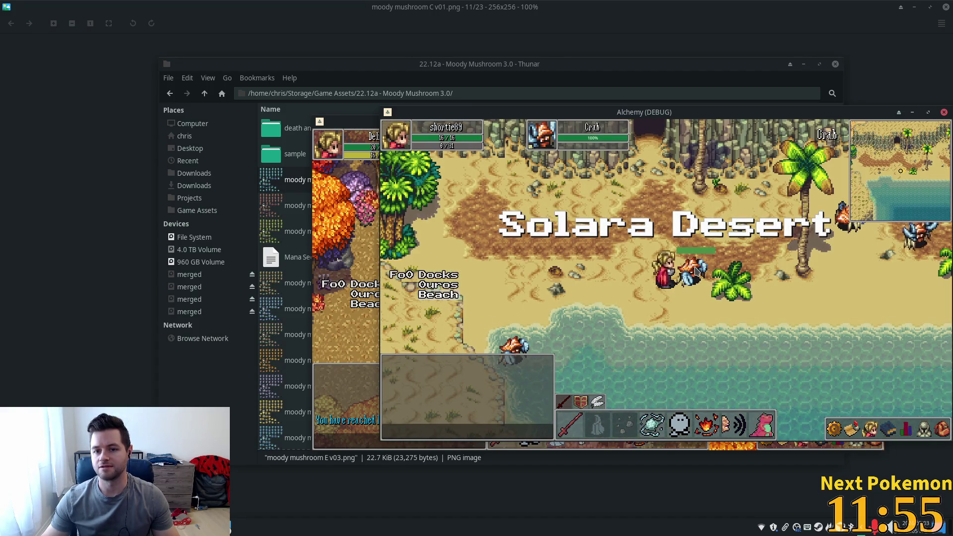
{"action": "left_click", "coordinate": [439, 285]}
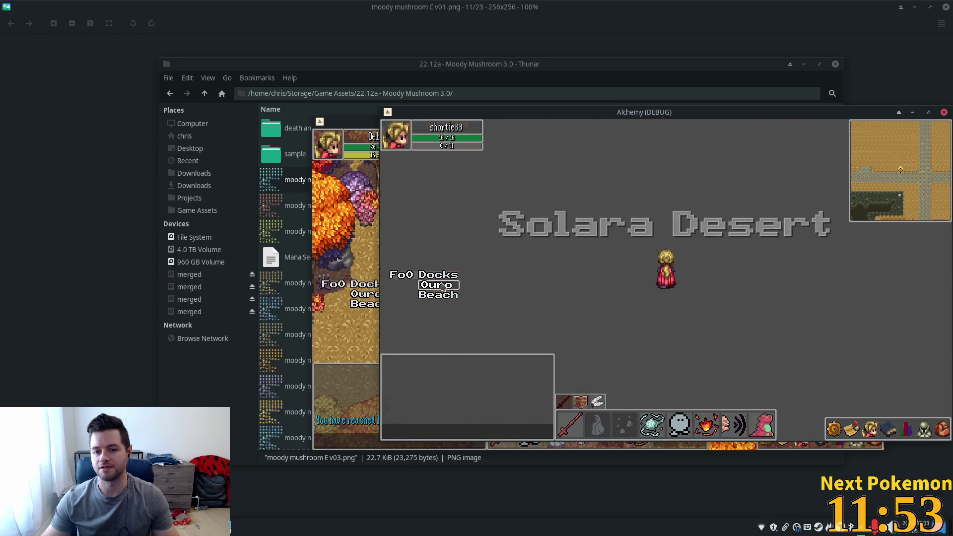
{"action": "left_click", "coordinate": [634, 244]}
{"action": "key", "text": "Up"}
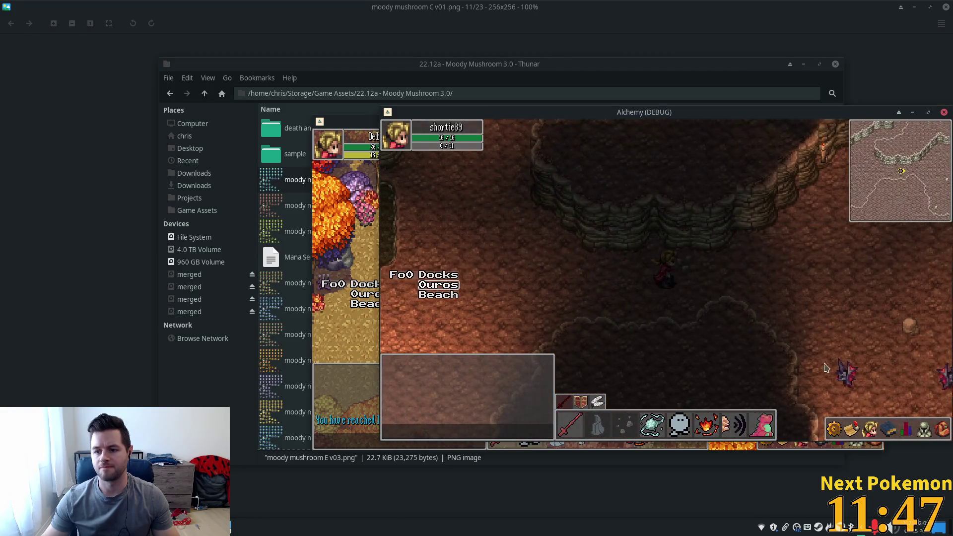
Step: Target the cave bat, exit to Ouros town, and walk north into Etheros Forest
{"action": "left_click", "coordinate": [839, 368]}
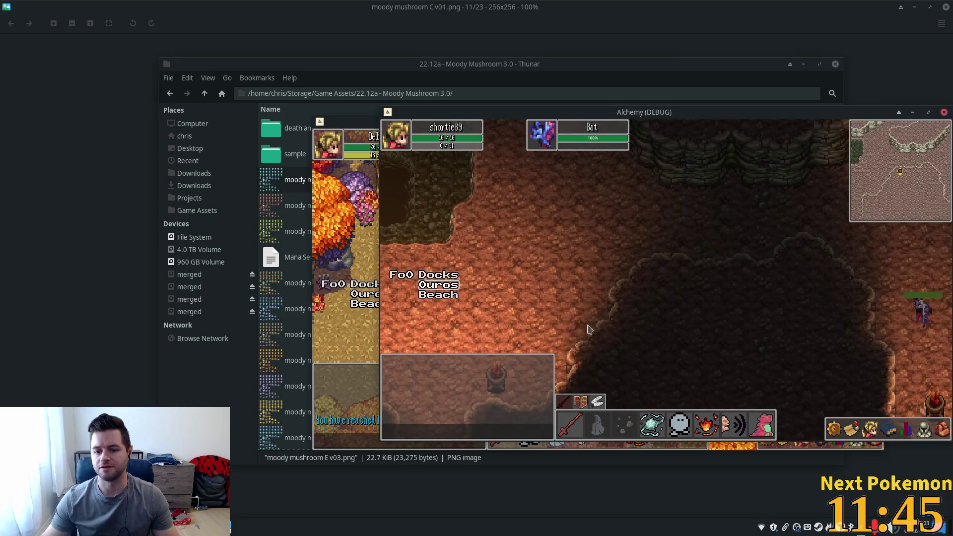
{"action": "left_click", "coordinate": [596, 324]}
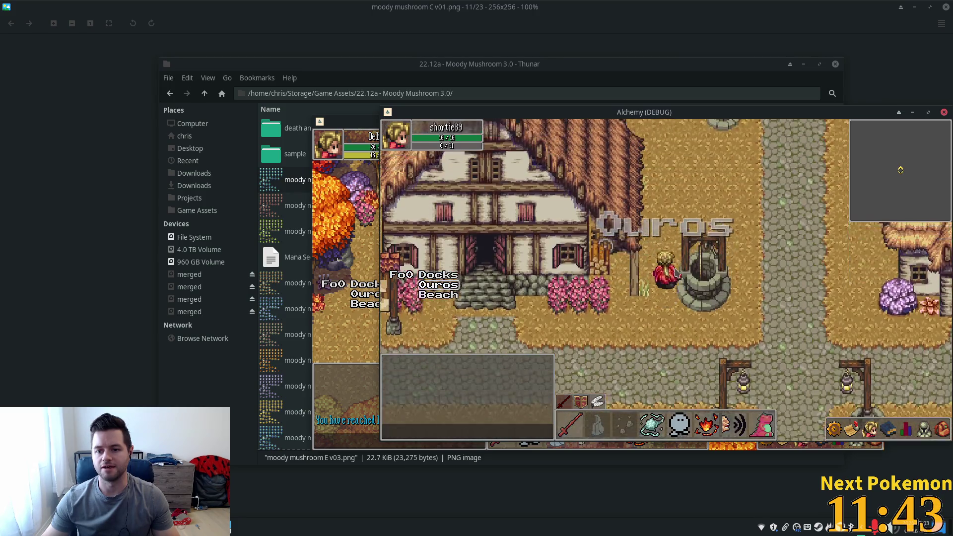
{"action": "left_click", "coordinate": [710, 214]}
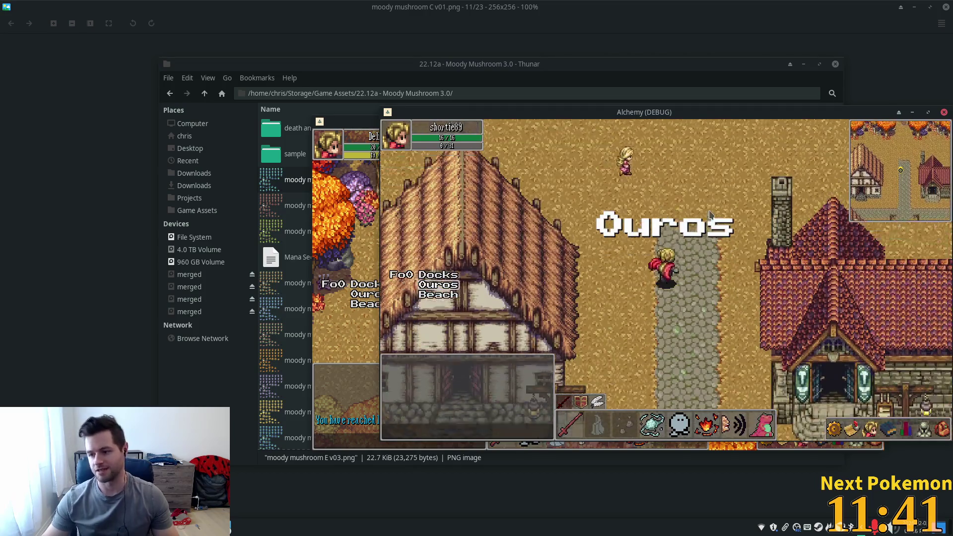
{"action": "left_click", "coordinate": [697, 202]}
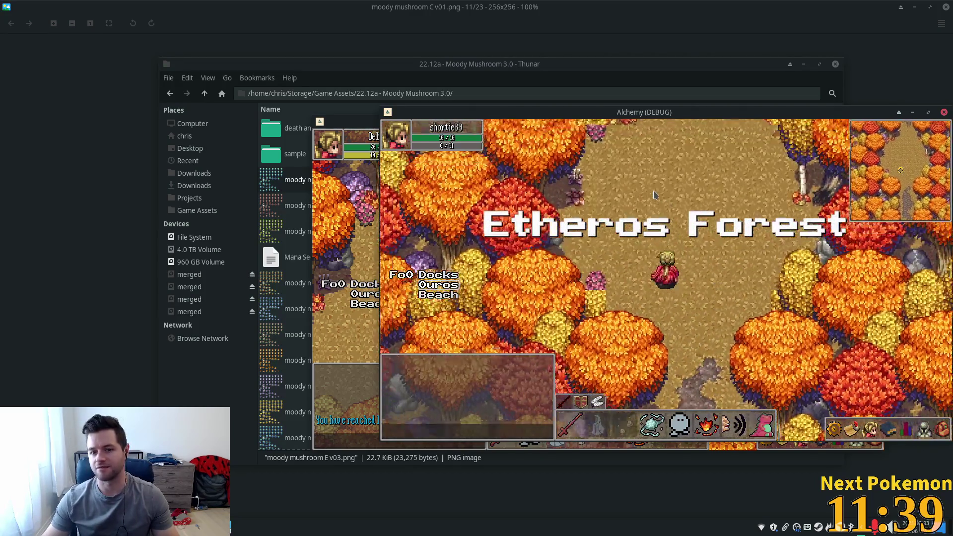
{"action": "left_click", "coordinate": [654, 195]}
{"action": "left_click", "coordinate": [654, 195]}
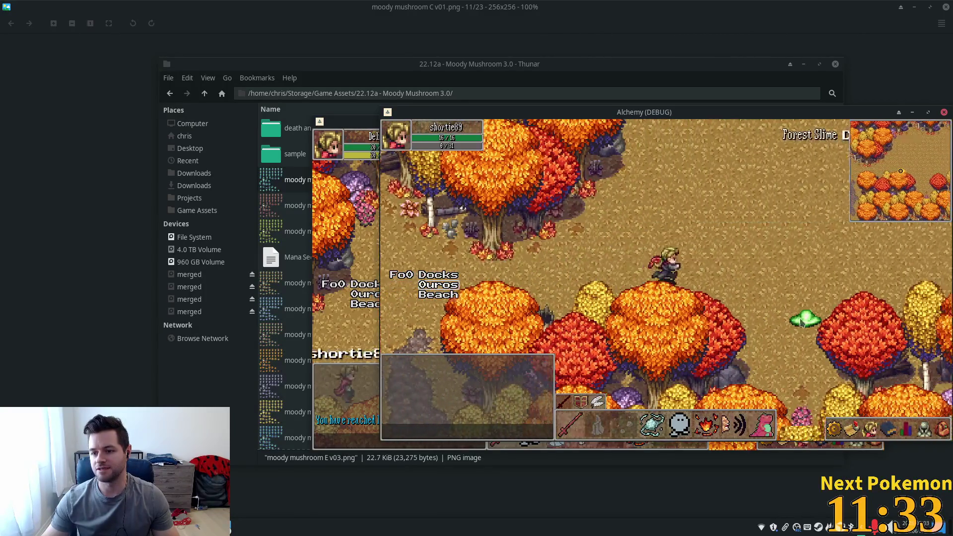
Step: Target two Forest Slimes and ready the fire skill, wounding one to 80%
{"action": "left_click", "coordinate": [723, 359]}
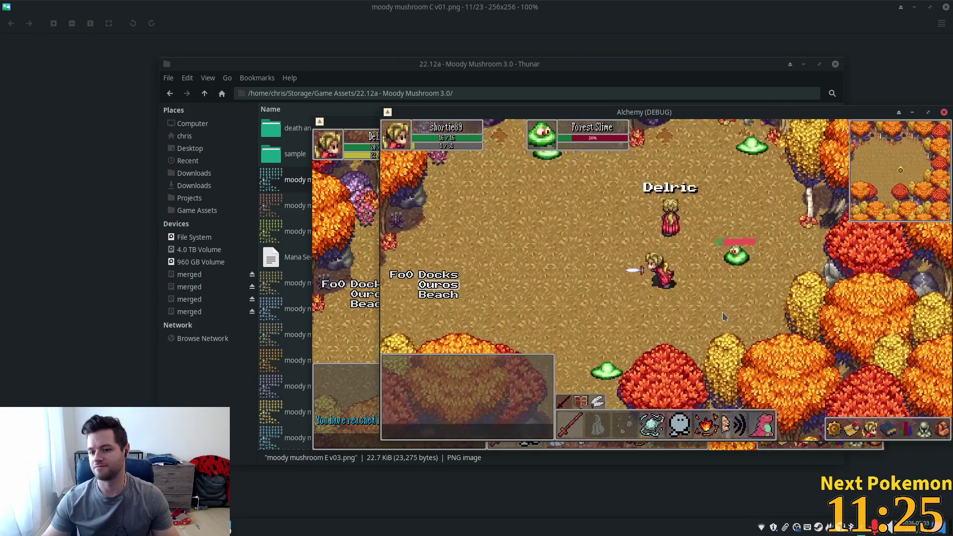
{"action": "left_click", "coordinate": [693, 215]}
{"action": "left_click", "coordinate": [710, 429]}
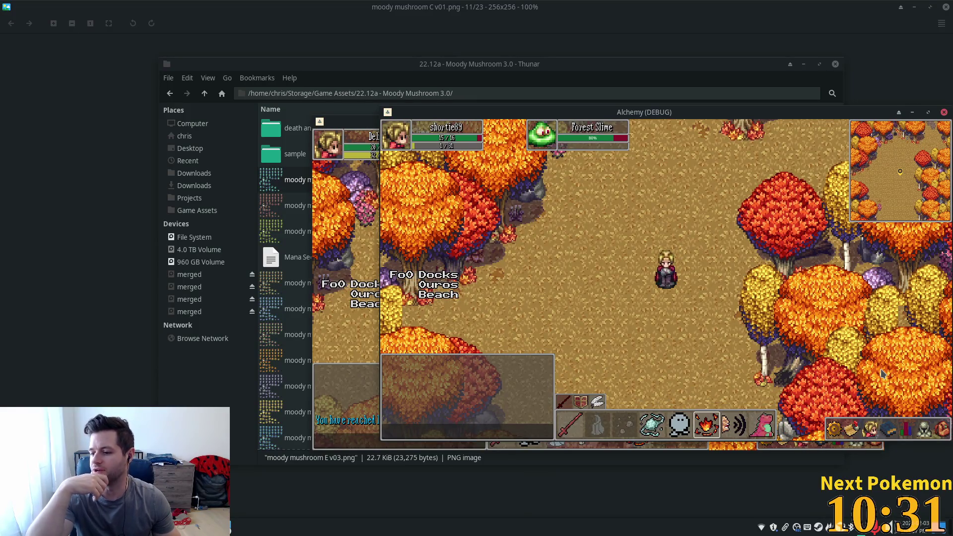
Step: Walk the character down, left, up and right around Etheros Forest
{"action": "key", "text": "Down"}
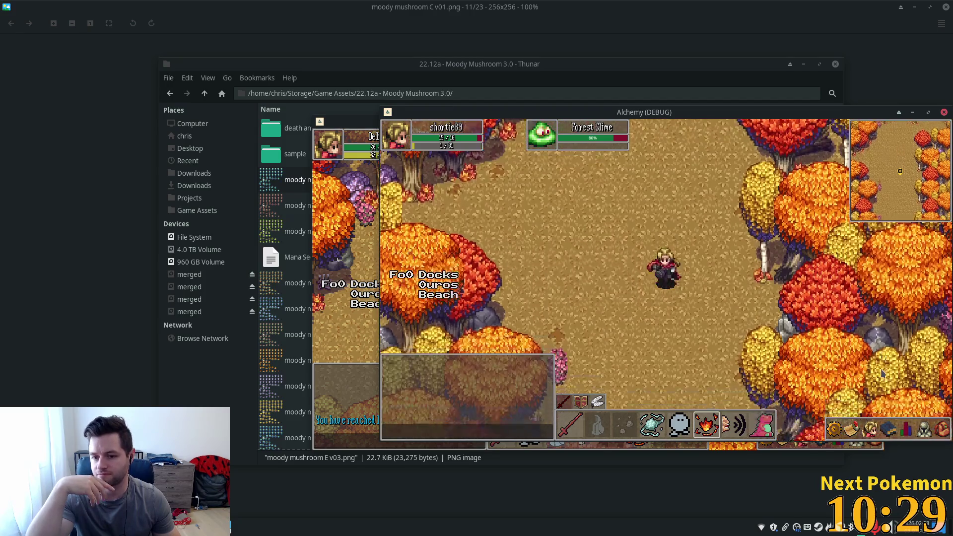
{"action": "key", "text": "Down"}
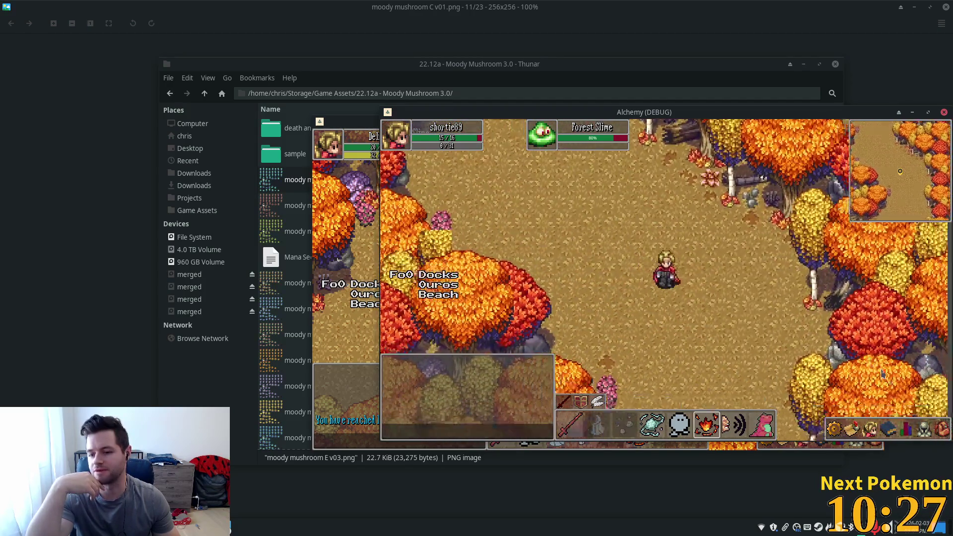
{"action": "key", "text": "Up"}
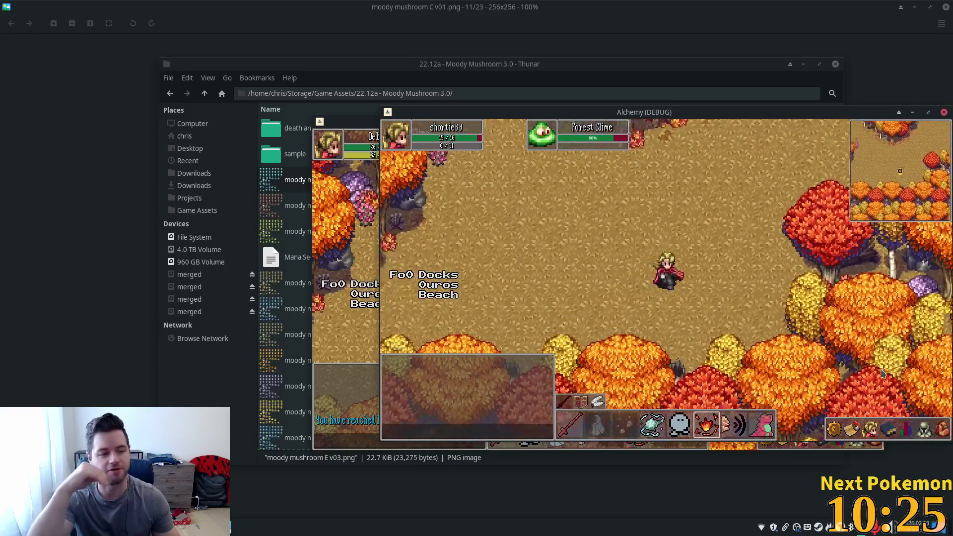
{"action": "key", "text": "Left"}
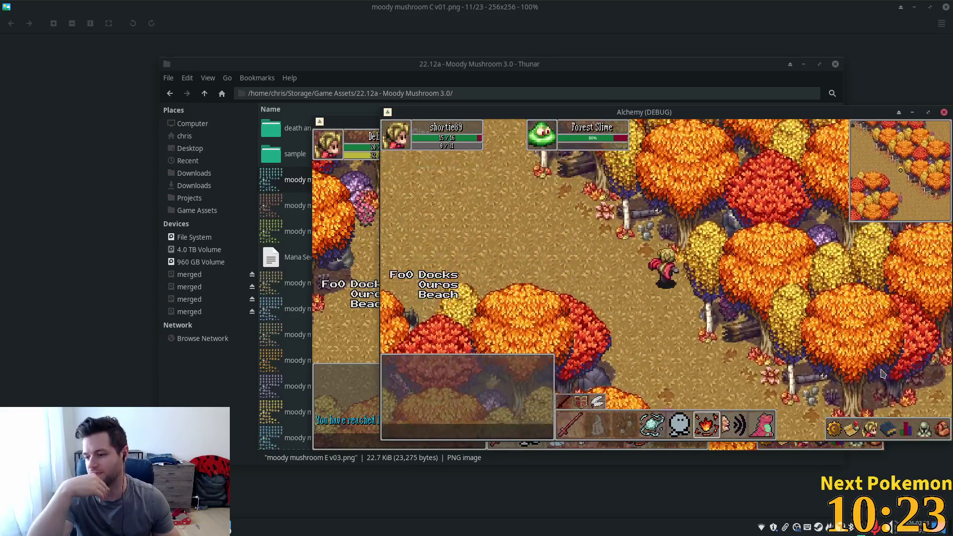
{"action": "key", "text": "Up"}
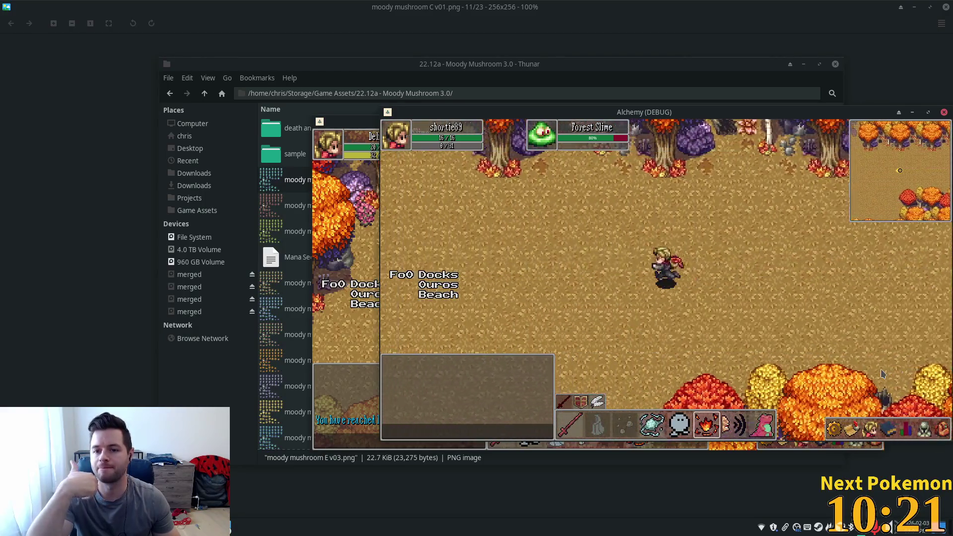
{"action": "key", "text": "Up"}
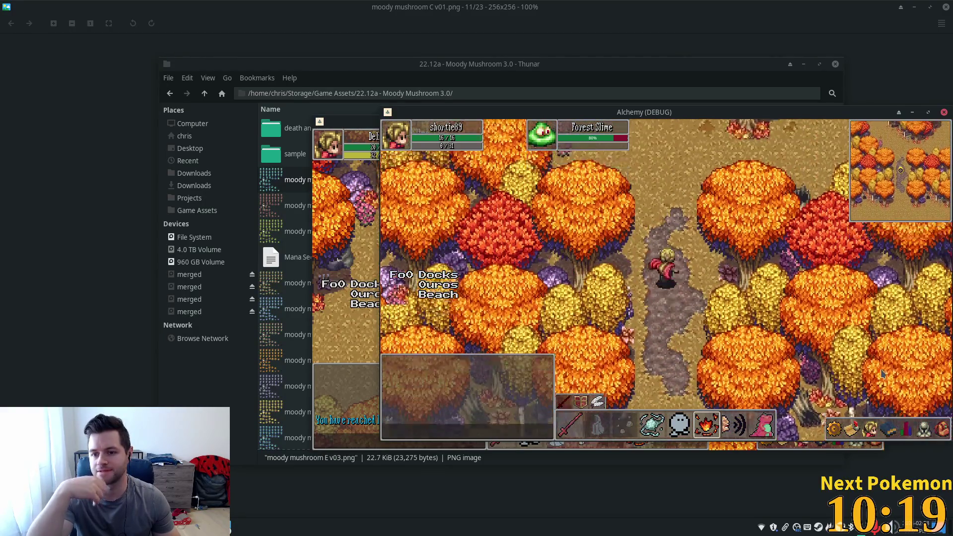
{"action": "key", "text": "Down"}
{"action": "key", "text": "Left"}
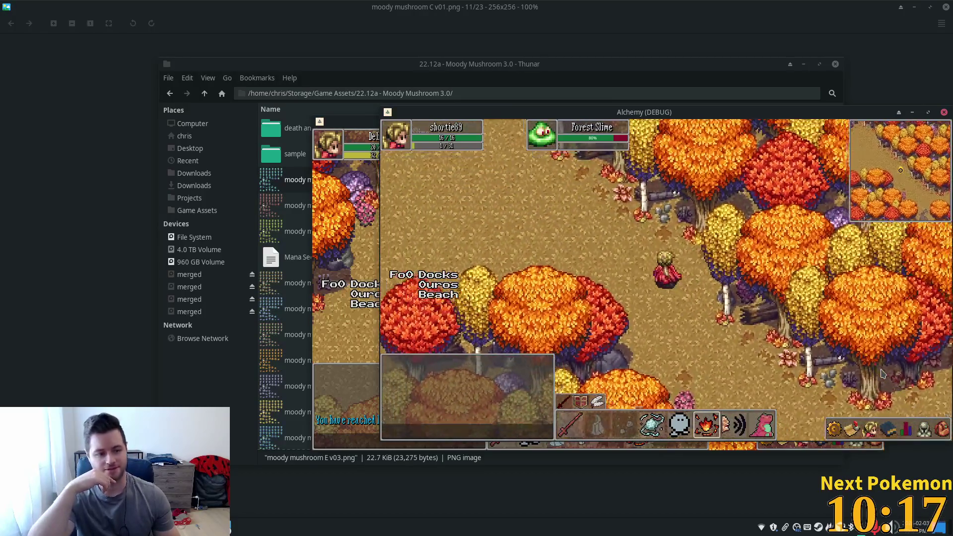
{"action": "key", "text": "Up"}
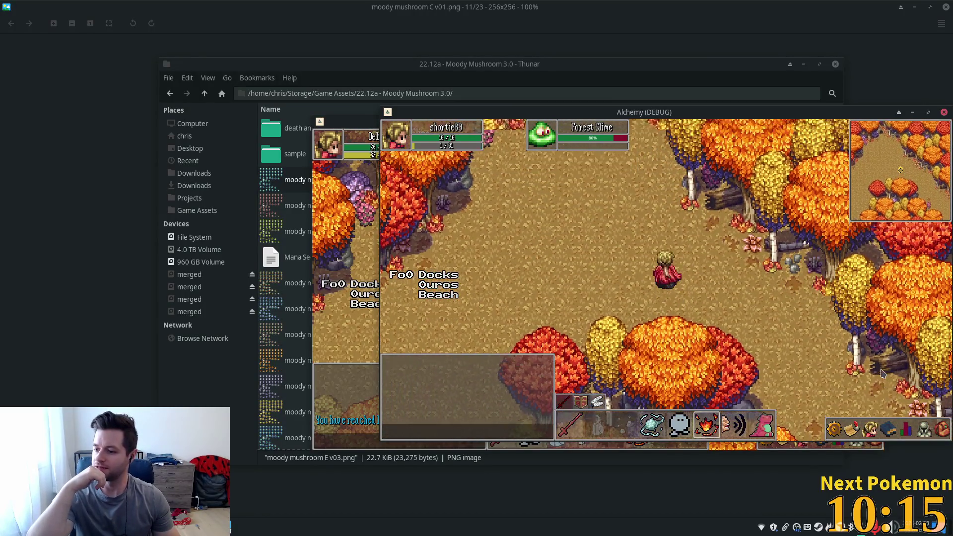
{"action": "key", "text": "Right"}
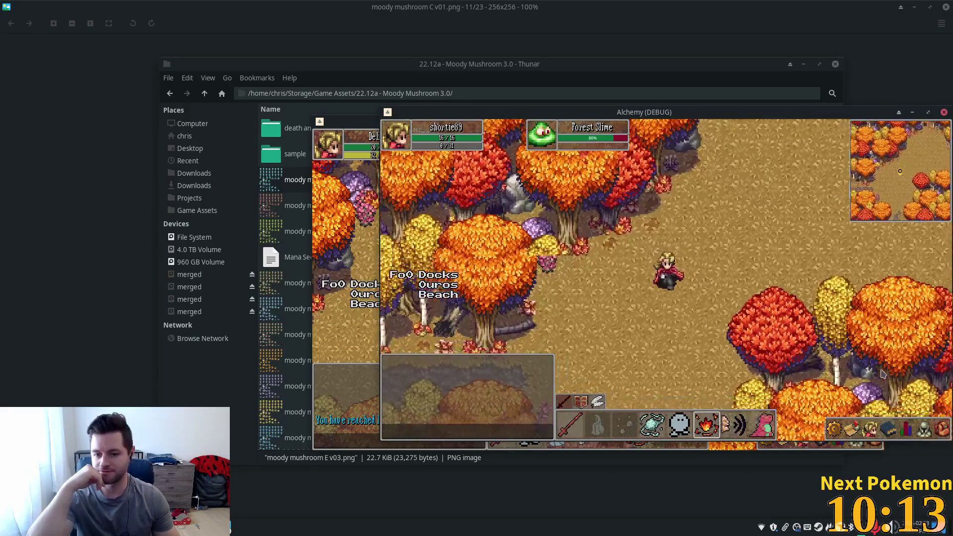
{"action": "key", "text": "Up"}
{"action": "key", "text": "Right"}
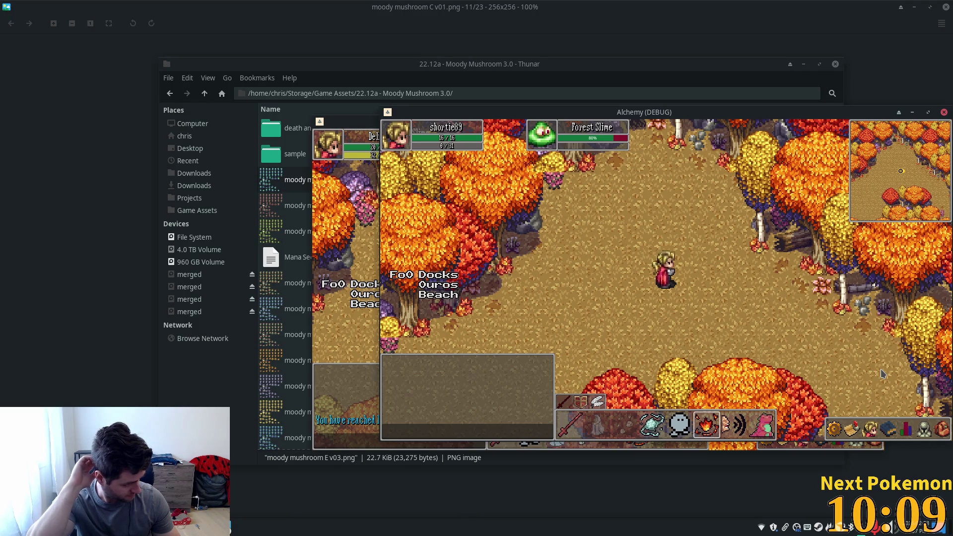
Step: Walk south, up-left and east, then select moody mushroom D v02.png in Thunar
{"action": "key", "text": "Down"}
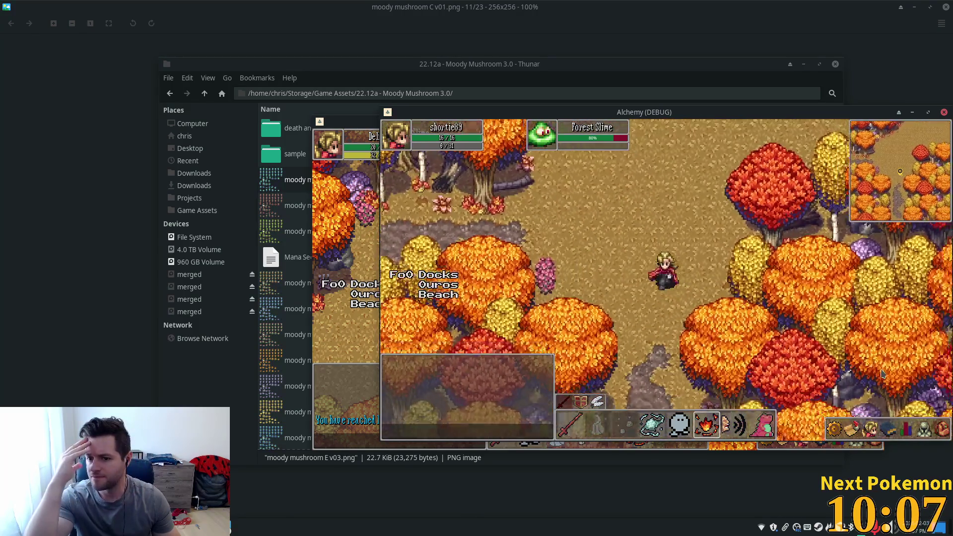
{"action": "key", "text": "Left"}
{"action": "key", "text": "Up"}
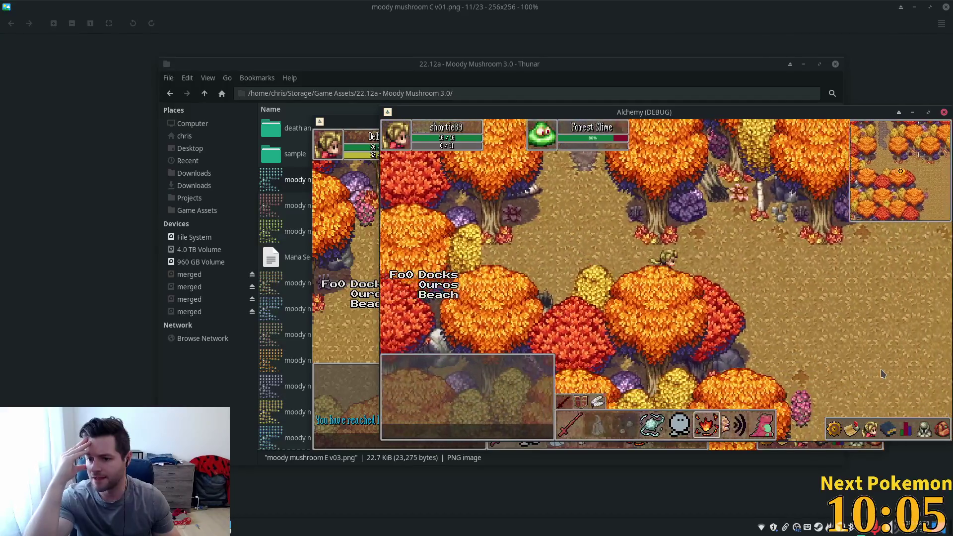
{"action": "key", "text": "Right"}
{"action": "key", "text": "Down"}
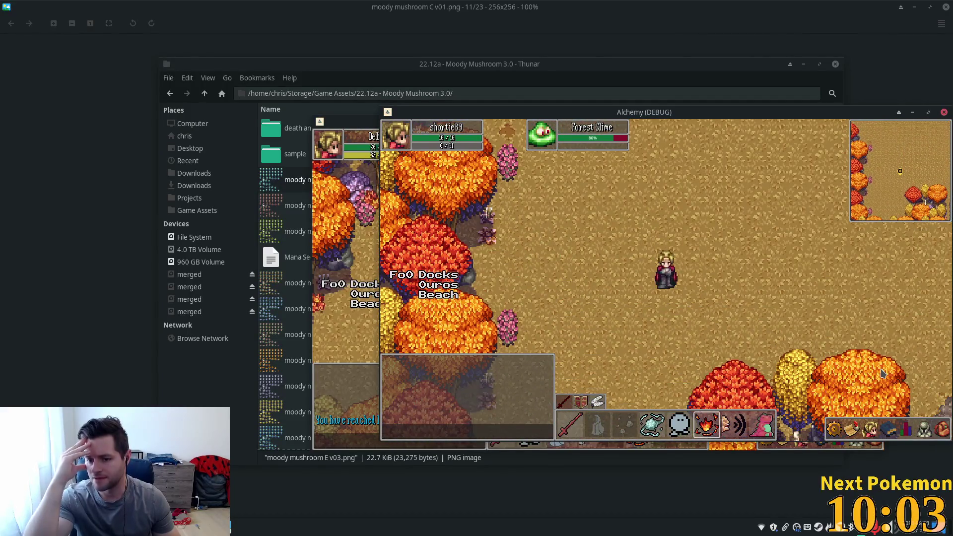
{"action": "key", "text": "Right"}
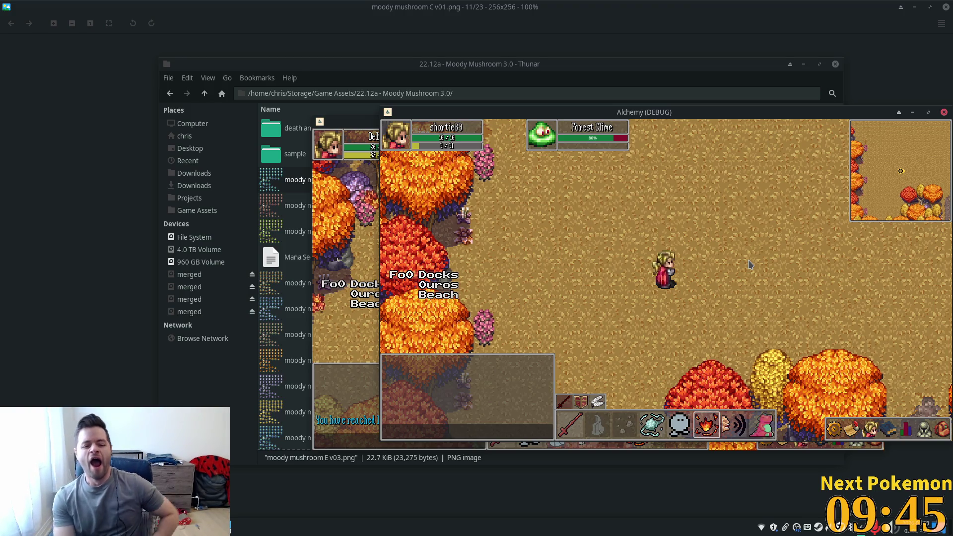
{"action": "left_click", "coordinate": [292, 301]}
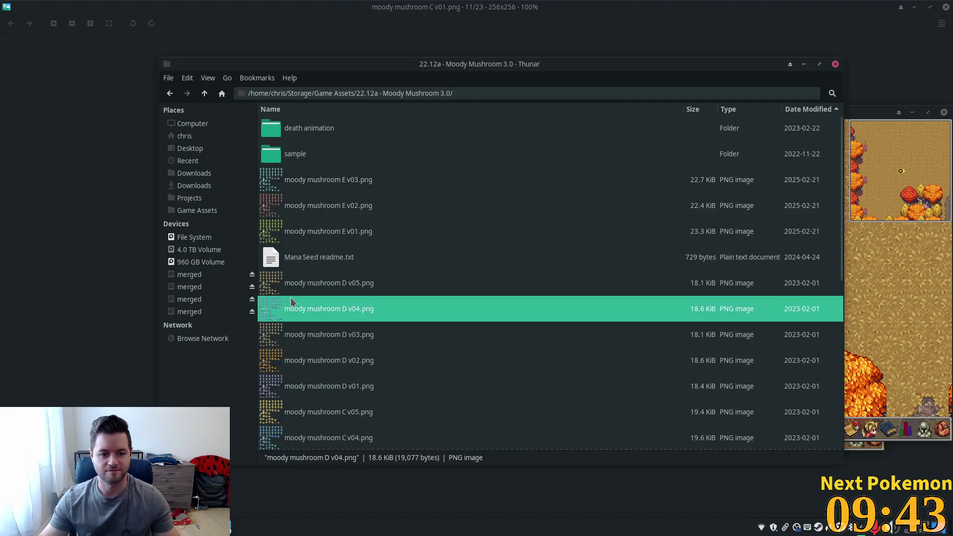
{"action": "left_click", "coordinate": [391, 365]}
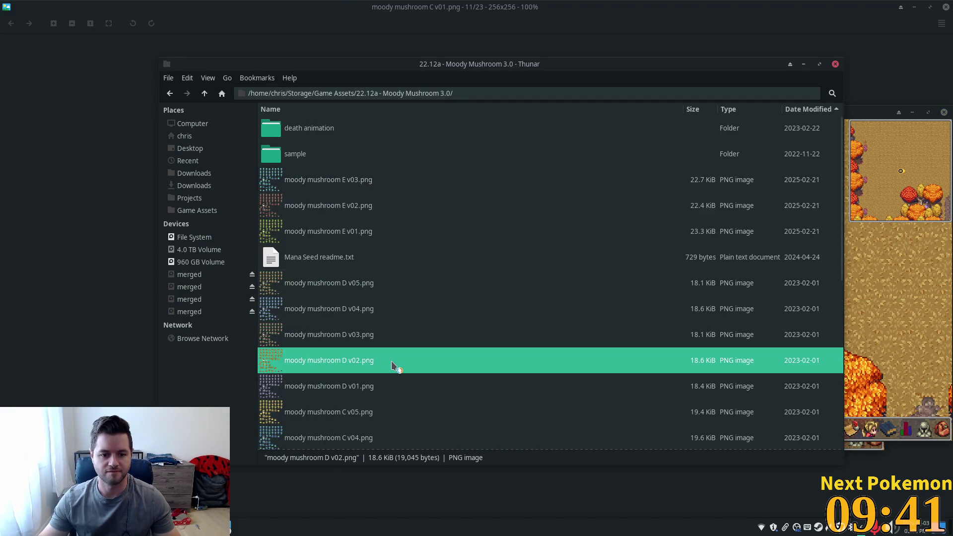
Step: Open moody mushroom D v02.png in Ristretto and scroll through the neighbouring colour variants
{"action": "double_click", "coordinate": [391, 366]}
{"action": "scroll", "coordinate": [479, 274], "scroll_direction": "up", "scroll_amount": 10}
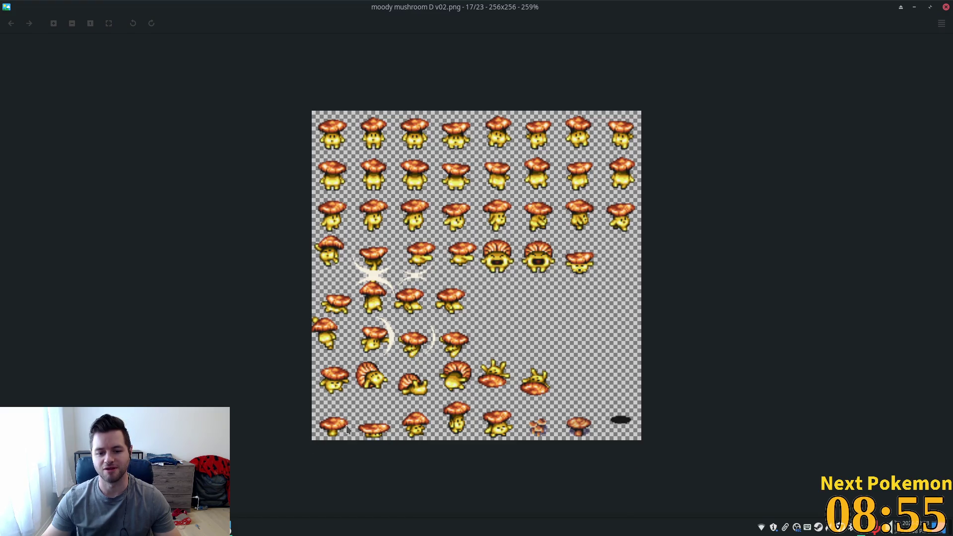
{"action": "scroll", "coordinate": [502, 441], "scroll_direction": "up", "scroll_amount": 2}
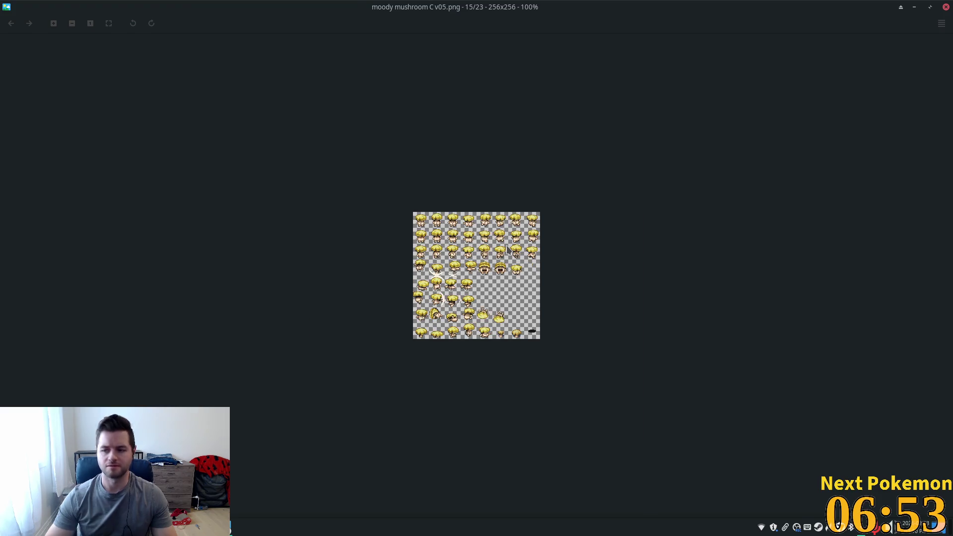
{"action": "scroll", "coordinate": [442, 268], "scroll_direction": "up", "scroll_amount": 3}
{"action": "scroll", "coordinate": [442, 268], "scroll_direction": "up", "scroll_amount": 2}
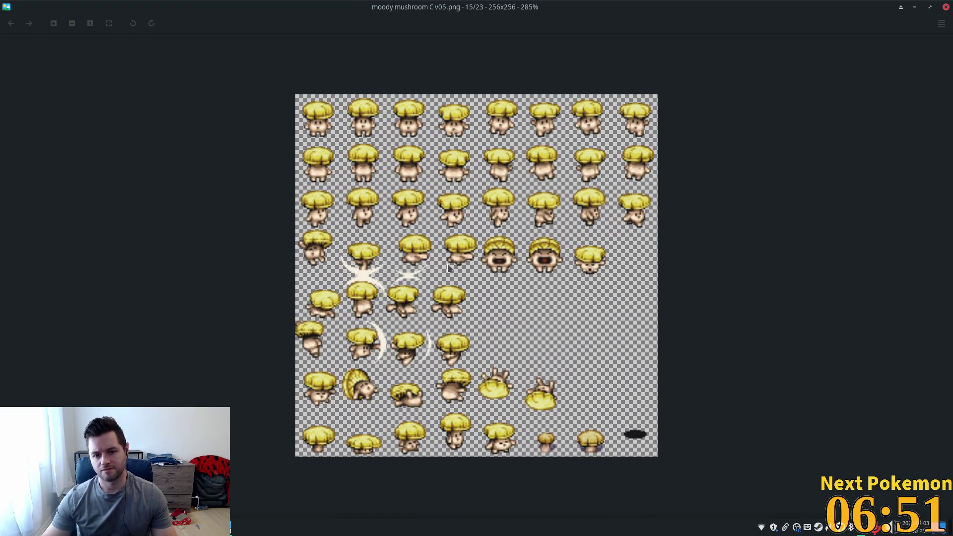
{"action": "scroll", "coordinate": [449, 268], "scroll_direction": "down", "scroll_amount": 1}
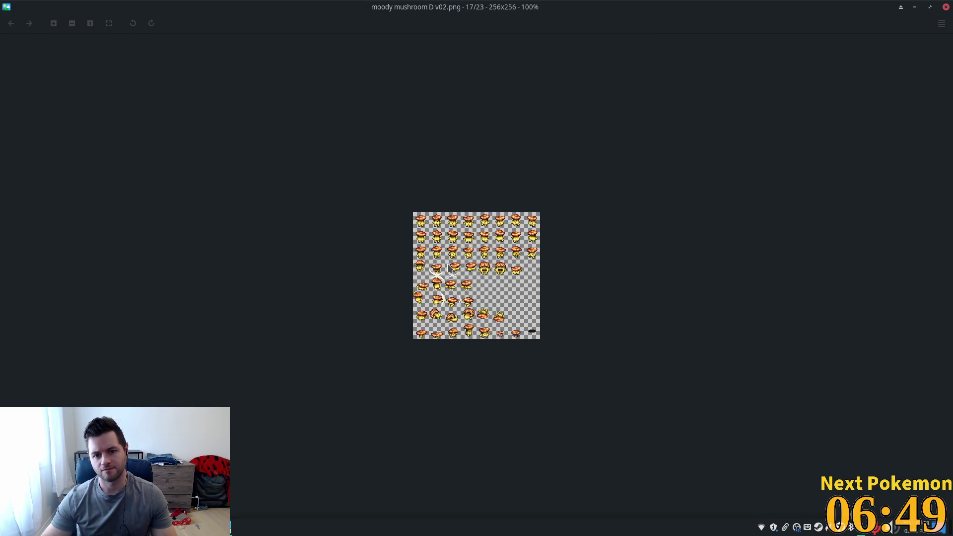
{"action": "scroll", "coordinate": [448, 268], "scroll_direction": "up", "scroll_amount": 1}
{"action": "scroll", "coordinate": [449, 268], "scroll_direction": "down", "scroll_amount": 1}
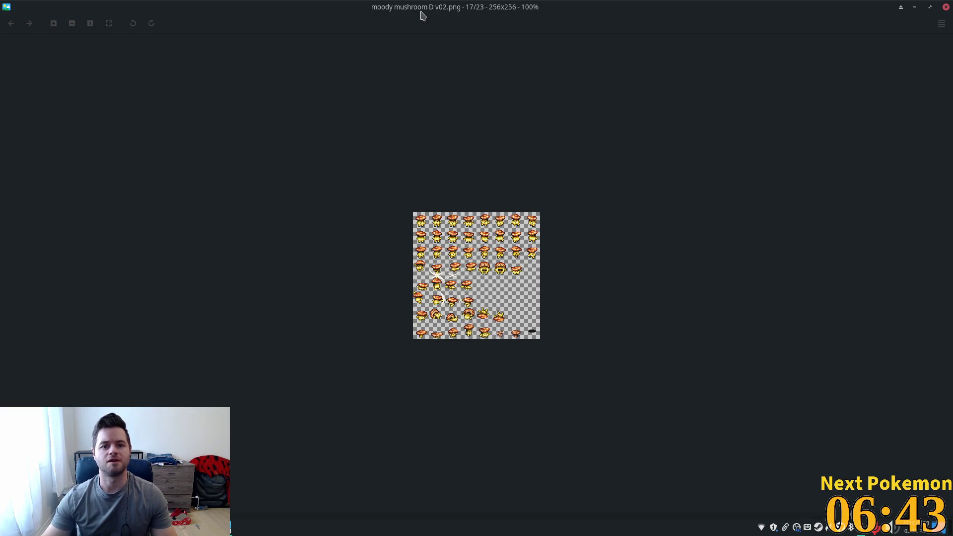
{"action": "left_click", "coordinate": [931, 5]}
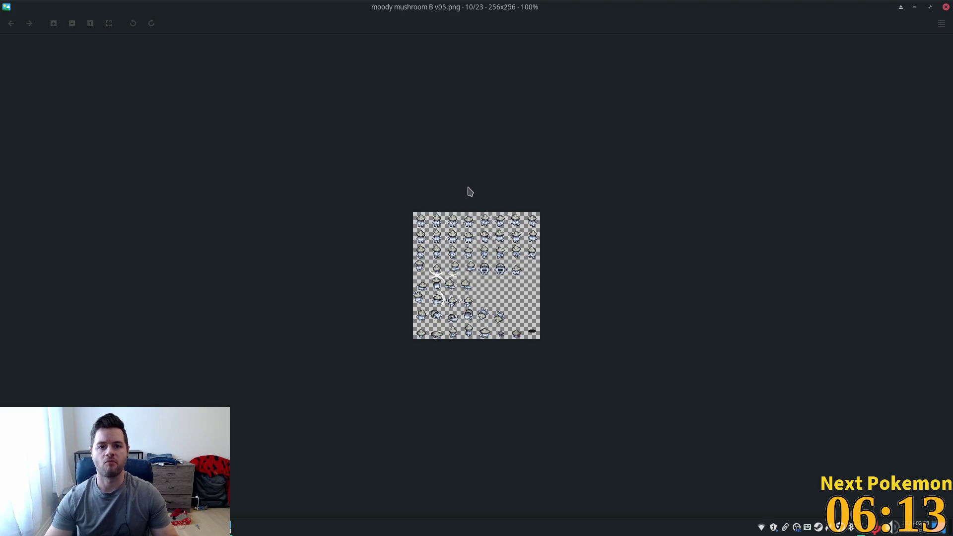
Step: Step through the mushroom sheets with the arrow keys back to moody mushroom D v02
{"action": "key", "text": "Right"}
{"action": "key", "text": "Right"}
{"action": "key", "text": "Right"}
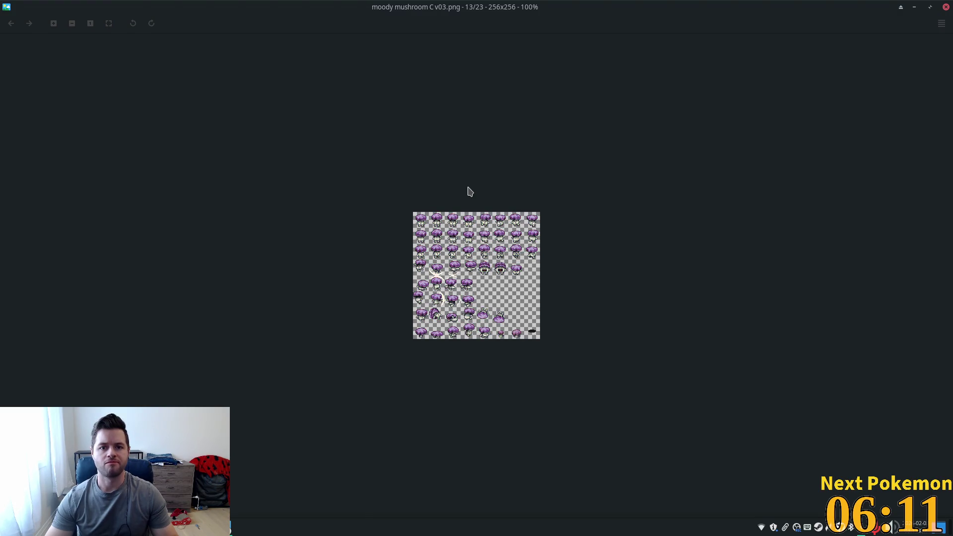
{"action": "key", "text": "Right"}
{"action": "key", "text": "Left"}
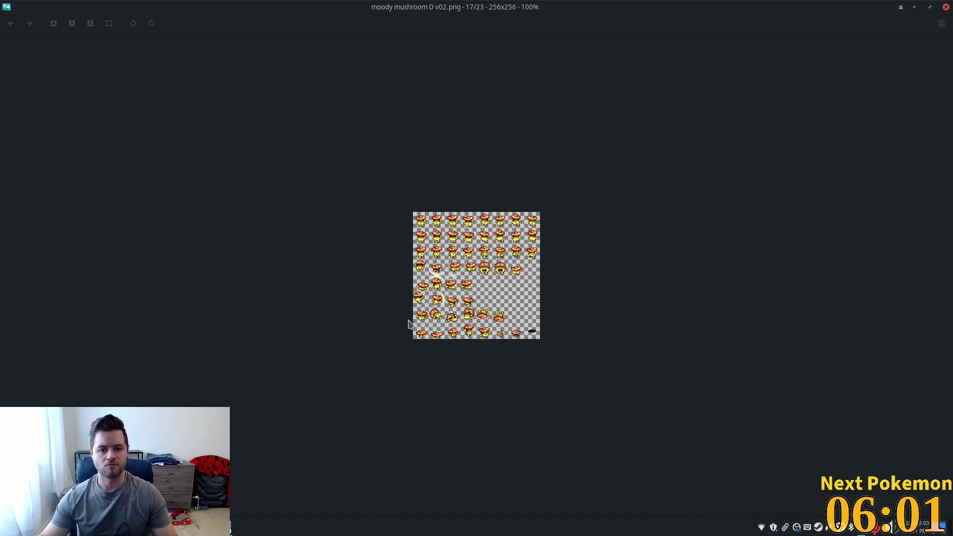
Step: Close Ristretto to return to the Moody Mushroom 3.0 folder listing
{"action": "right_click", "coordinate": [233, 527]}
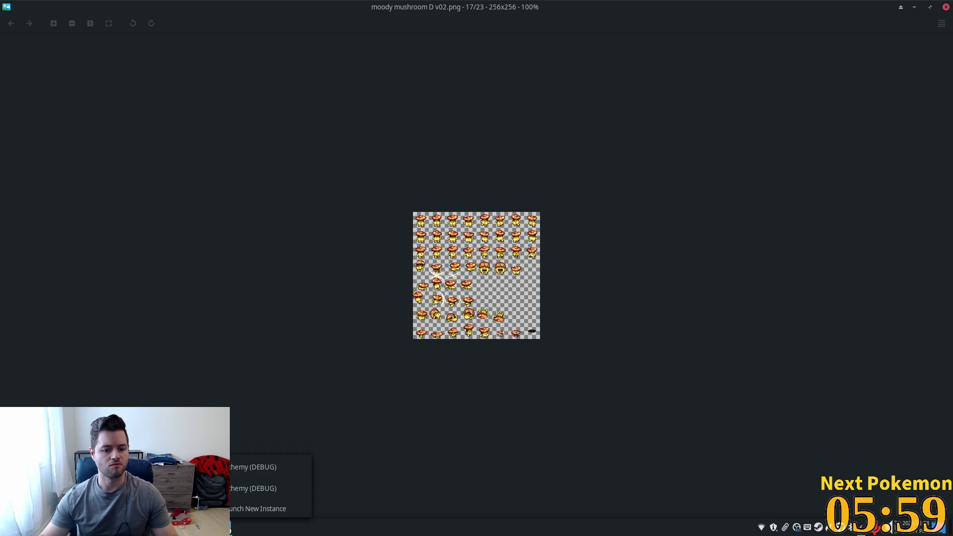
{"action": "left_click", "coordinate": [397, 456]}
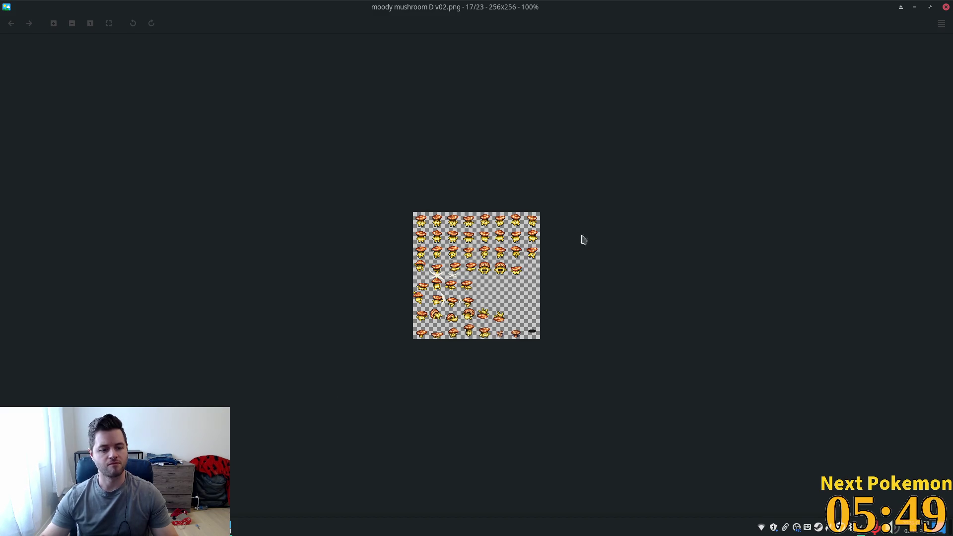
{"action": "left_click", "coordinate": [915, 7]}
{"action": "key", "text": "super"}
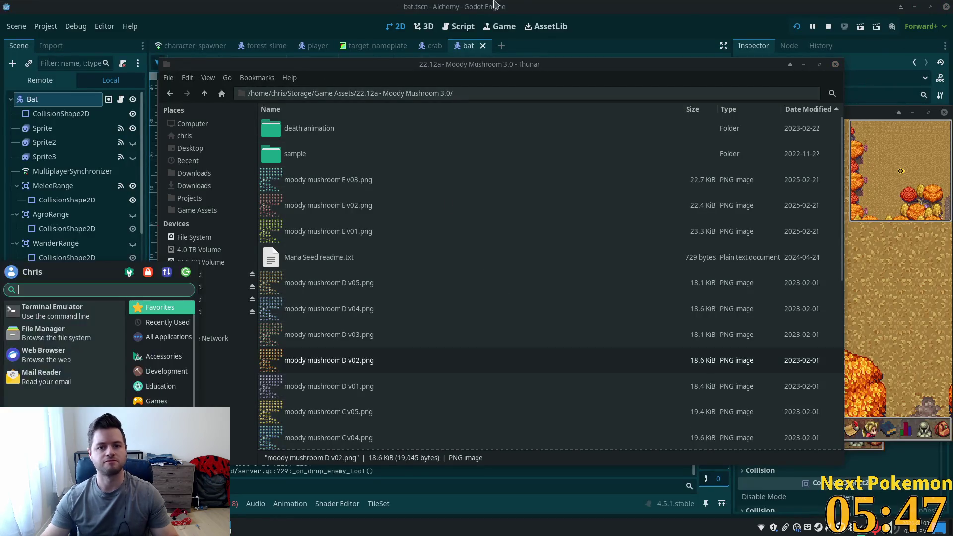
Step: Back in Godot, inspect the bat scene's Sprite, collision shape and root nodes
{"action": "key", "text": "alt+Tab"}
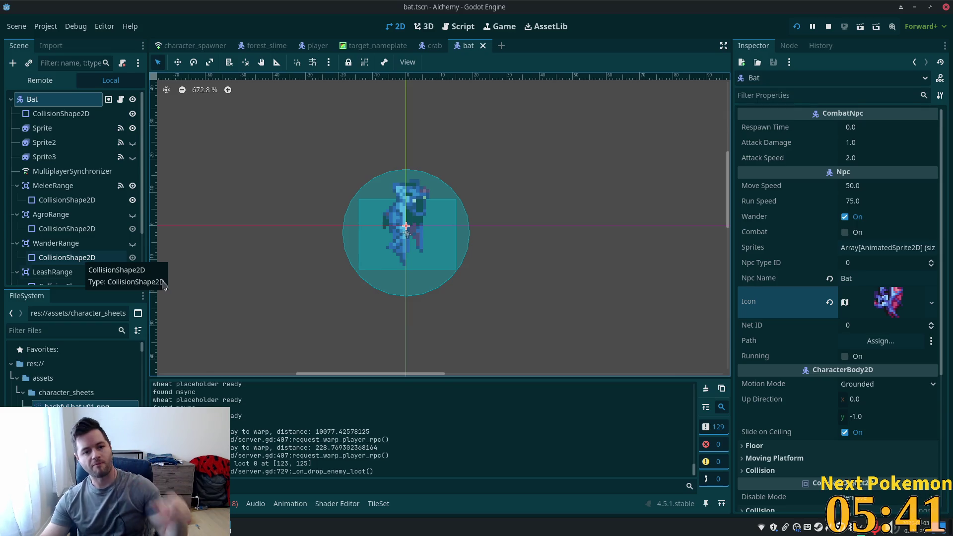
{"action": "left_click", "coordinate": [82, 379]}
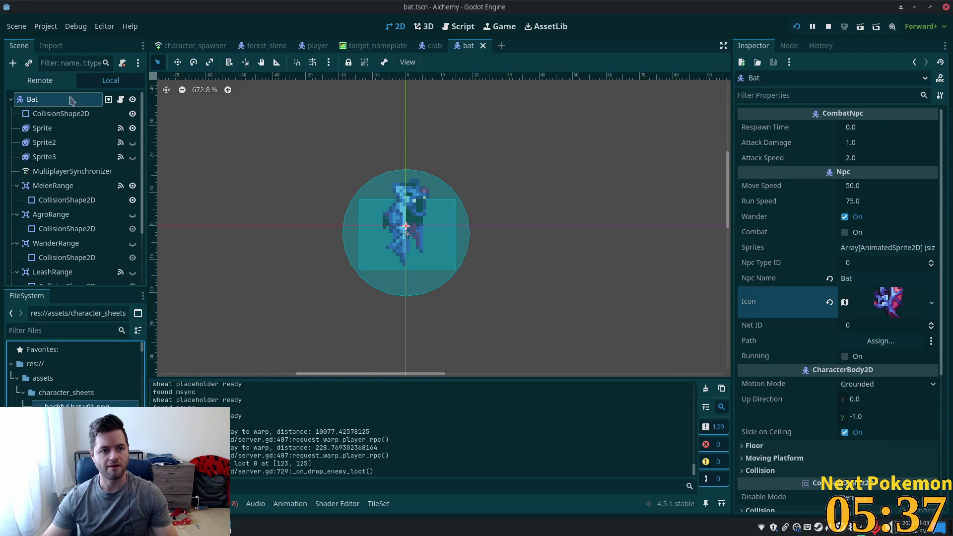
{"action": "left_click", "coordinate": [59, 128]}
{"action": "left_click", "coordinate": [60, 113]}
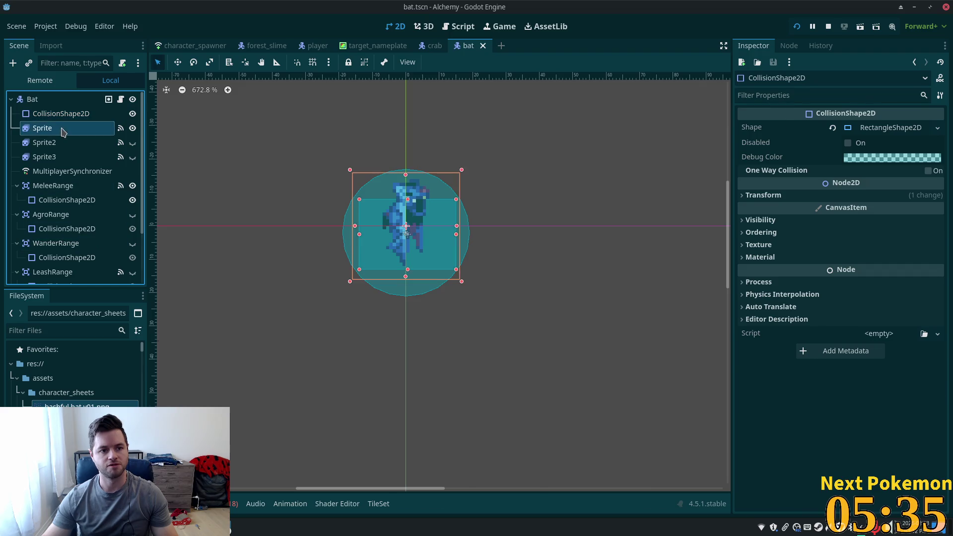
{"action": "left_click", "coordinate": [63, 130]}
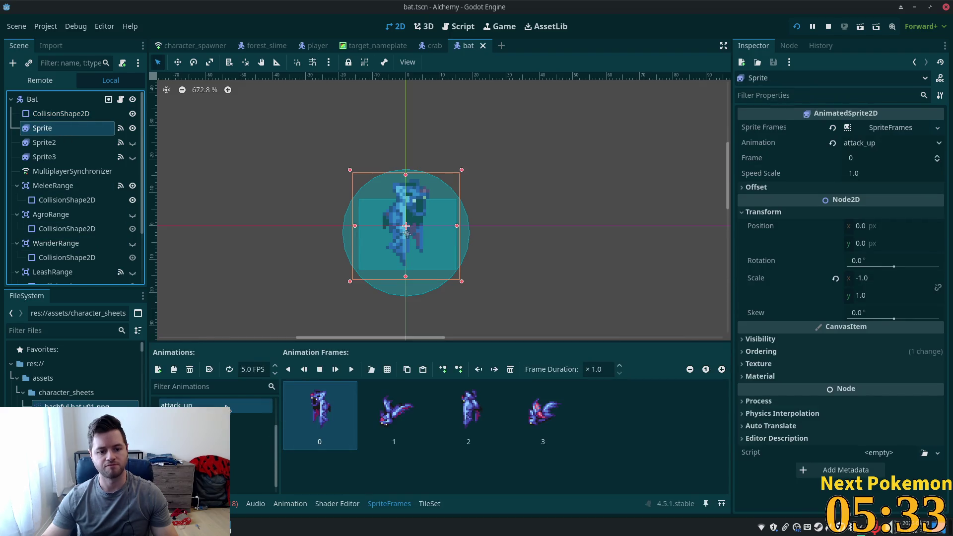
{"action": "scroll", "coordinate": [226, 417], "scroll_direction": "up", "scroll_amount": 3}
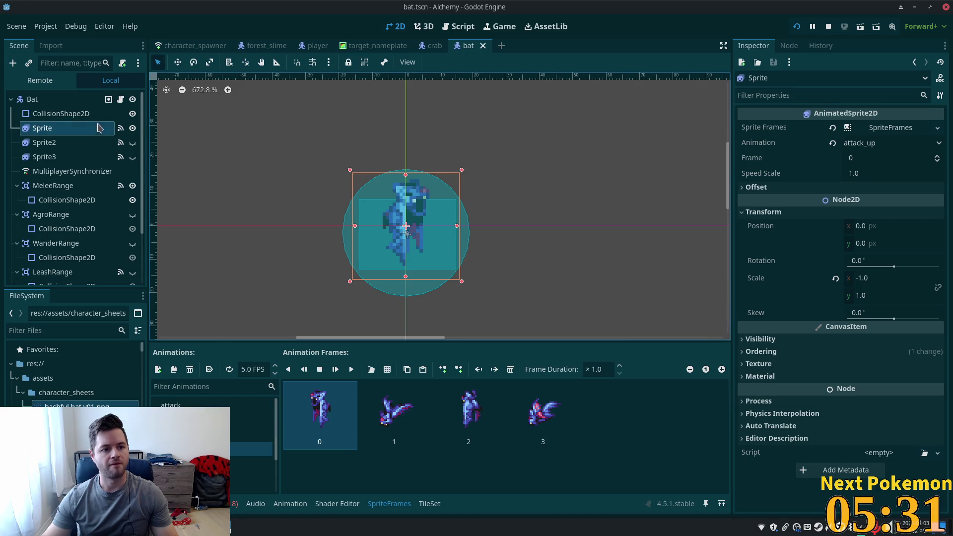
{"action": "left_click", "coordinate": [54, 99]}
{"action": "scroll", "coordinate": [75, 367], "scroll_direction": "down", "scroll_amount": 2}
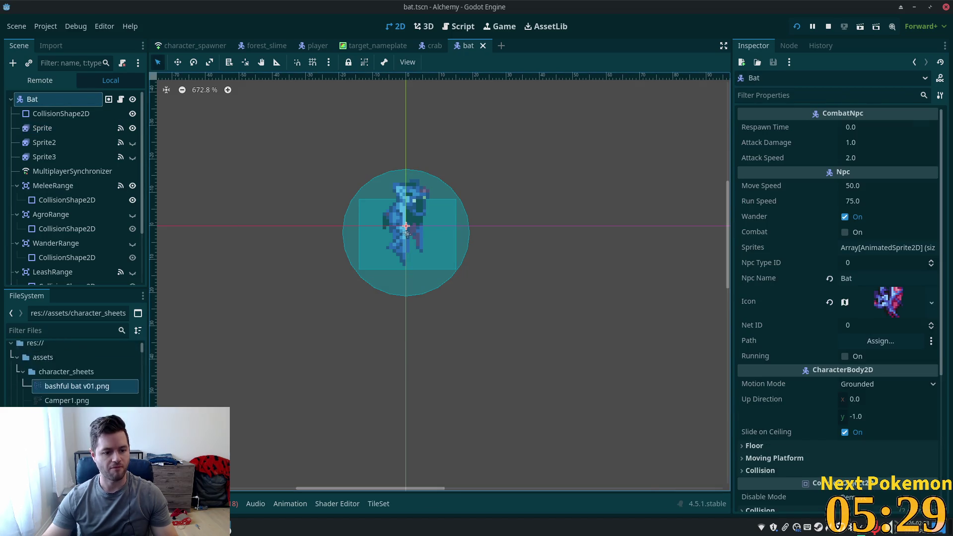
Step: Filter the project files by 'bat', select bat.tscn, and dismiss the tree-root warning
{"action": "left_click", "coordinate": [65, 330]}
{"action": "type", "text": "bat"}
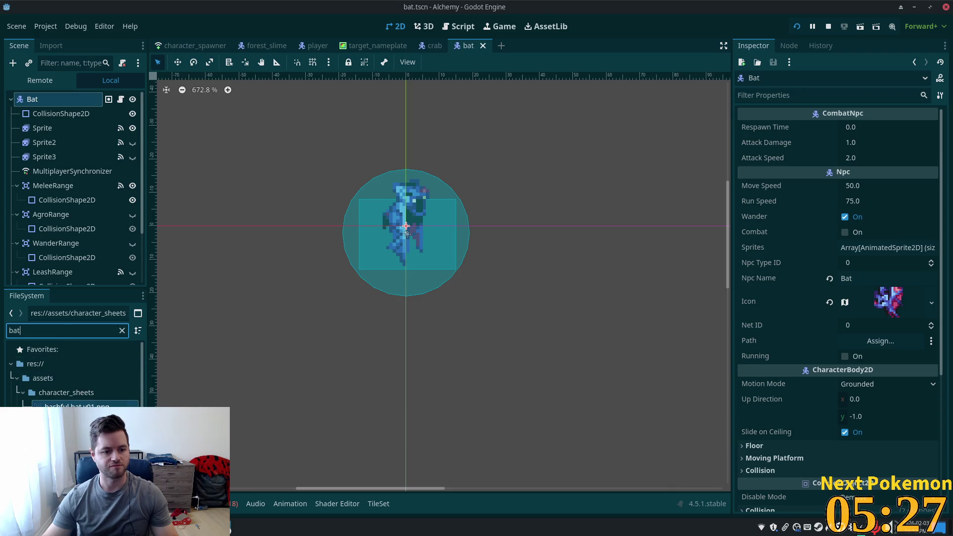
{"action": "left_click", "coordinate": [74, 461]}
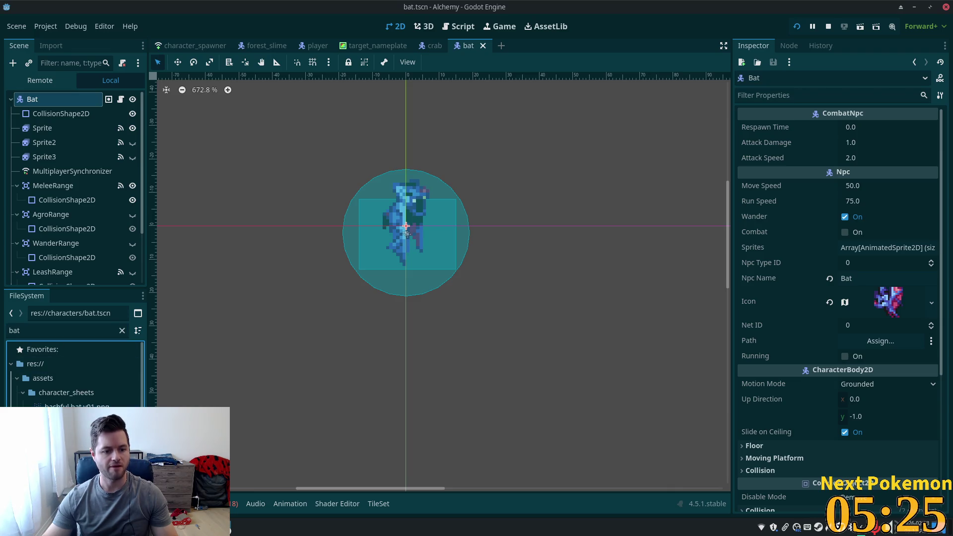
{"action": "key", "text": "ctrl+d"}
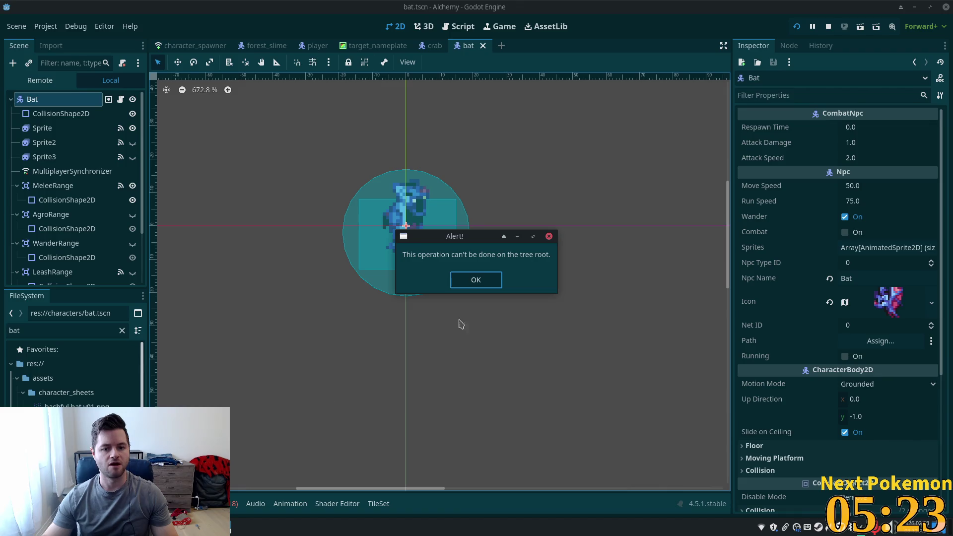
{"action": "left_click", "coordinate": [476, 281]}
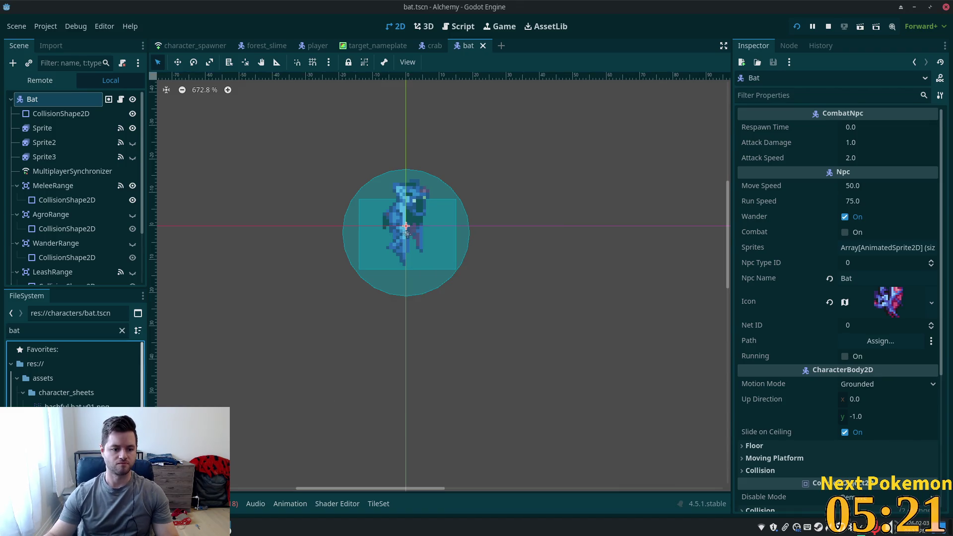
Step: Duplicate bat.tscn as shroomer.tscn and open the new scene
{"action": "key", "text": "ctrl+d"}
{"action": "type", "text": "shro.tscn"}
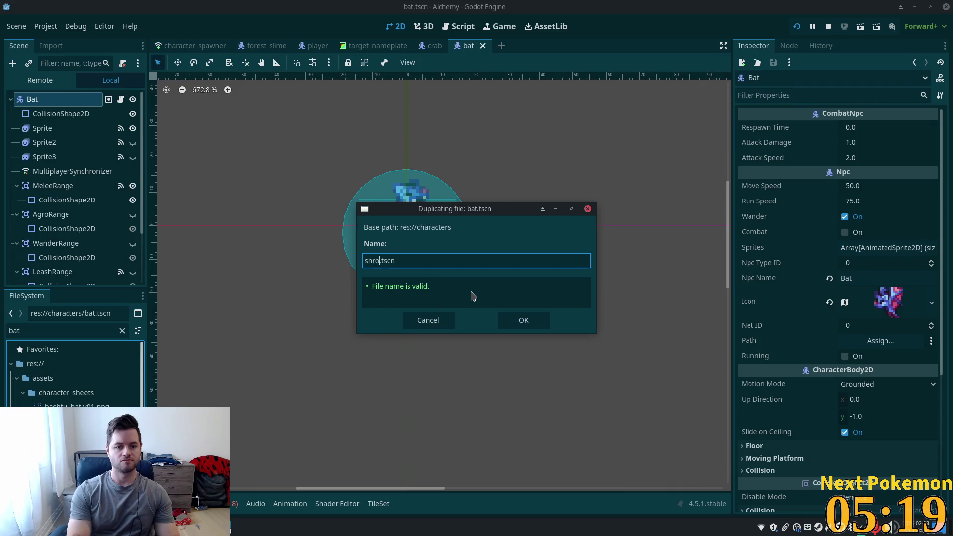
{"action": "type", "text": "roome"}
{"action": "key", "text": "Return"}
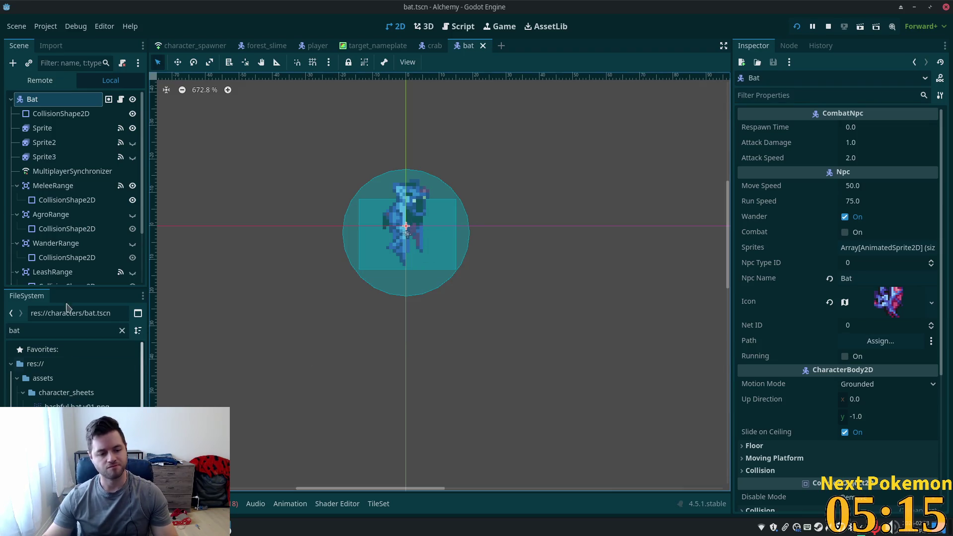
{"action": "double_click", "coordinate": [64, 330]}
{"action": "type", "text": "shroom"}
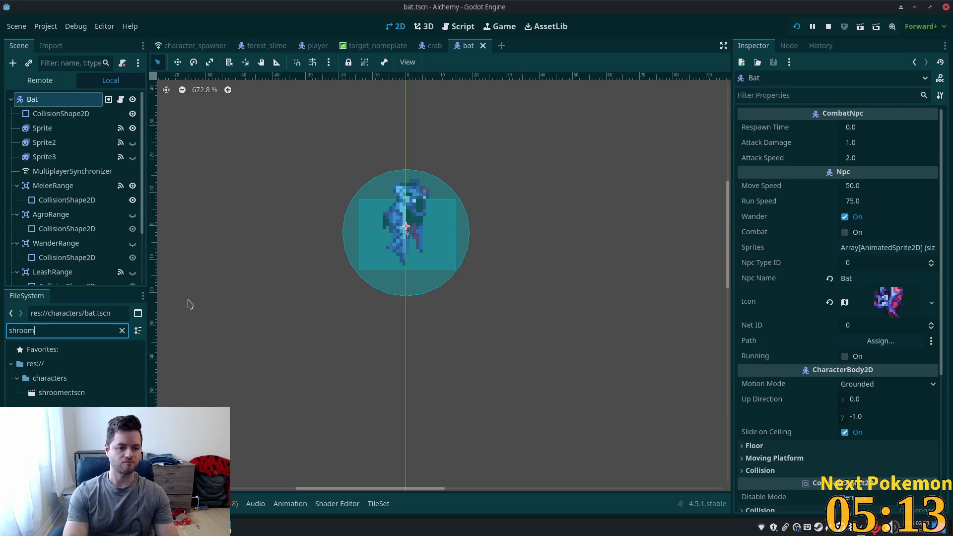
{"action": "double_click", "coordinate": [60, 392]}
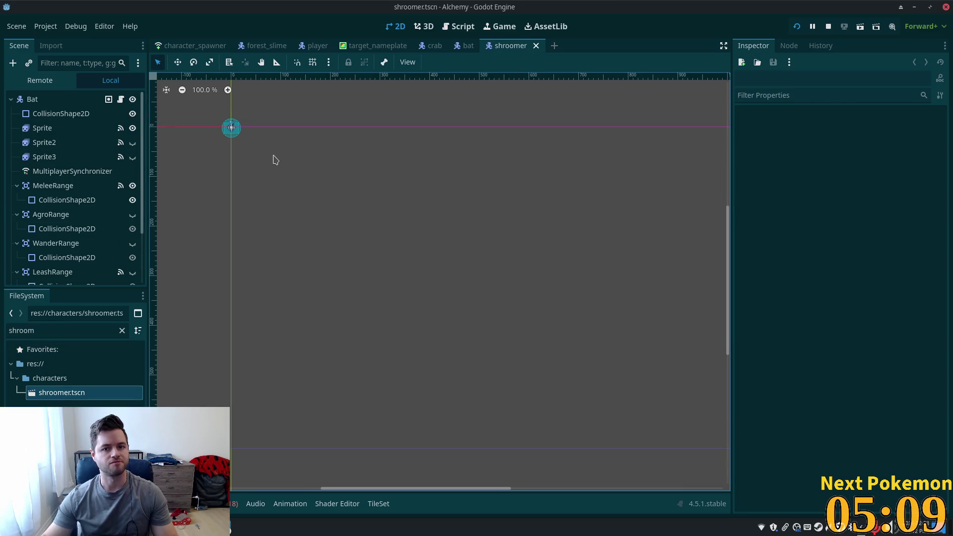
Step: Rename the root node to Shroomer and check the Sprite's frames resource
{"action": "left_click", "coordinate": [33, 99]}
{"action": "key", "text": "F2"}
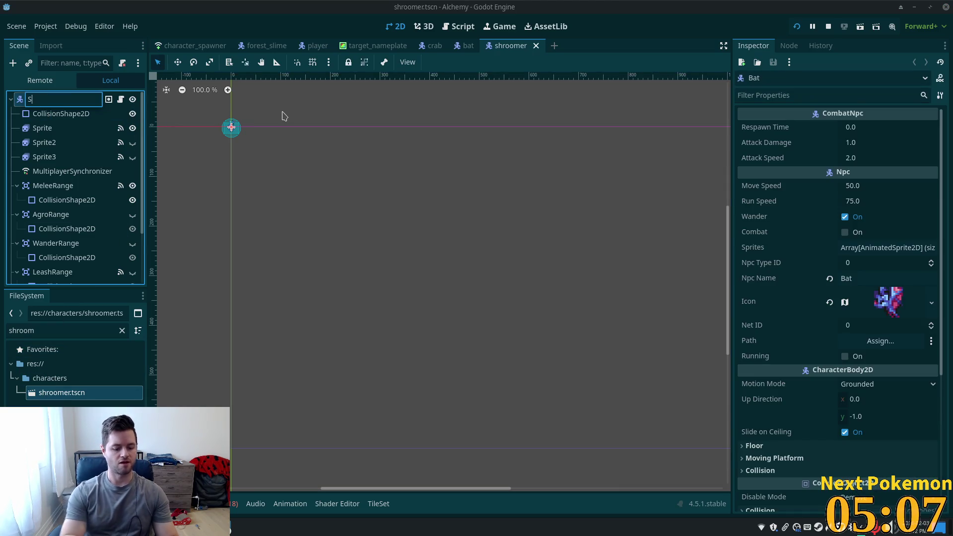
{"action": "type", "text": "hroomer"}
{"action": "key", "text": "Return"}
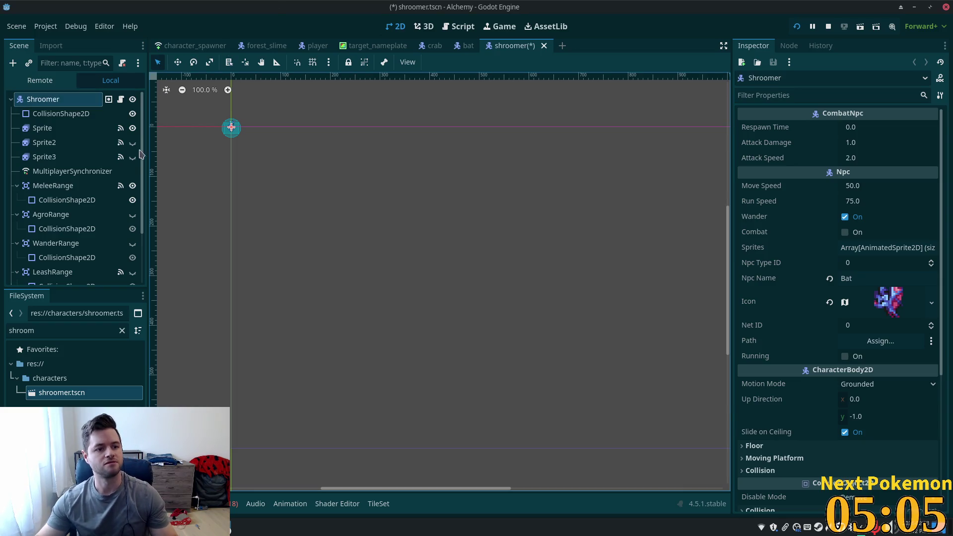
{"action": "left_click", "coordinate": [59, 128]}
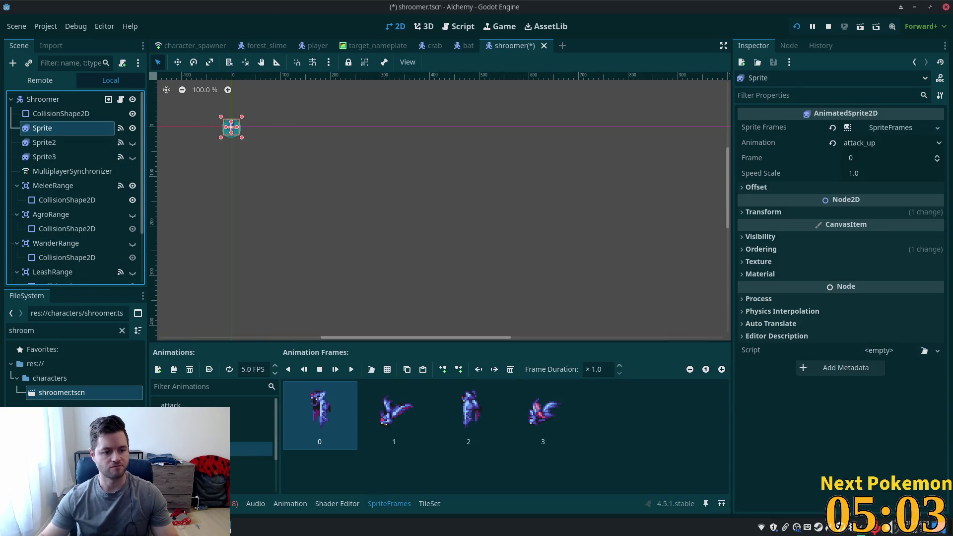
{"action": "left_click", "coordinate": [889, 130]}
{"action": "key", "text": "Escape"}
Step: Clear the inherited bat icon from the Shroomer root node
{"action": "left_click", "coordinate": [40, 102]}
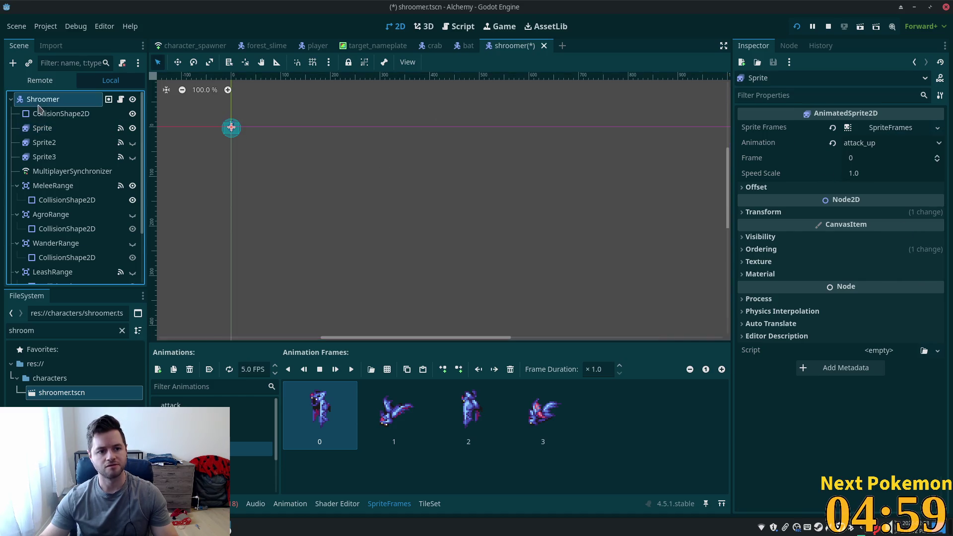
{"action": "right_click", "coordinate": [882, 304]}
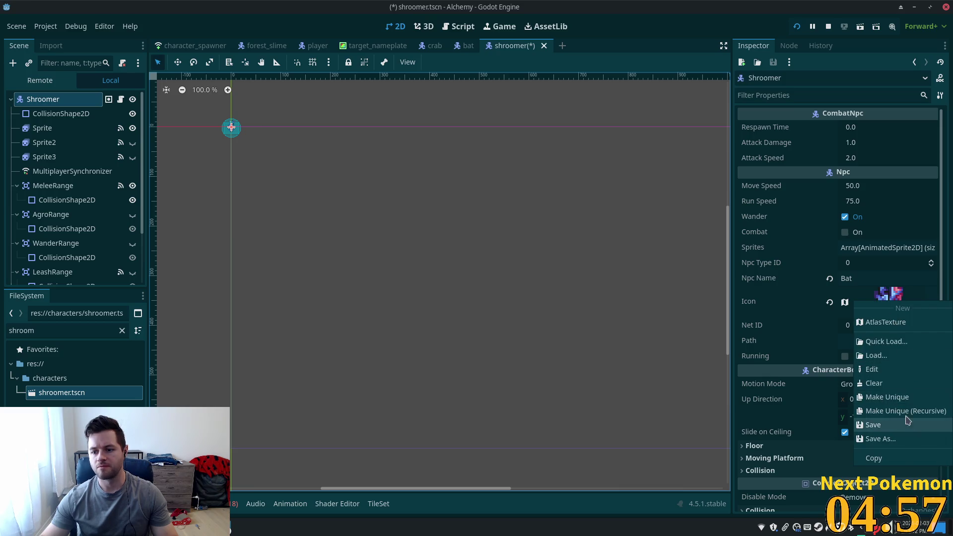
{"action": "left_click", "coordinate": [893, 401]}
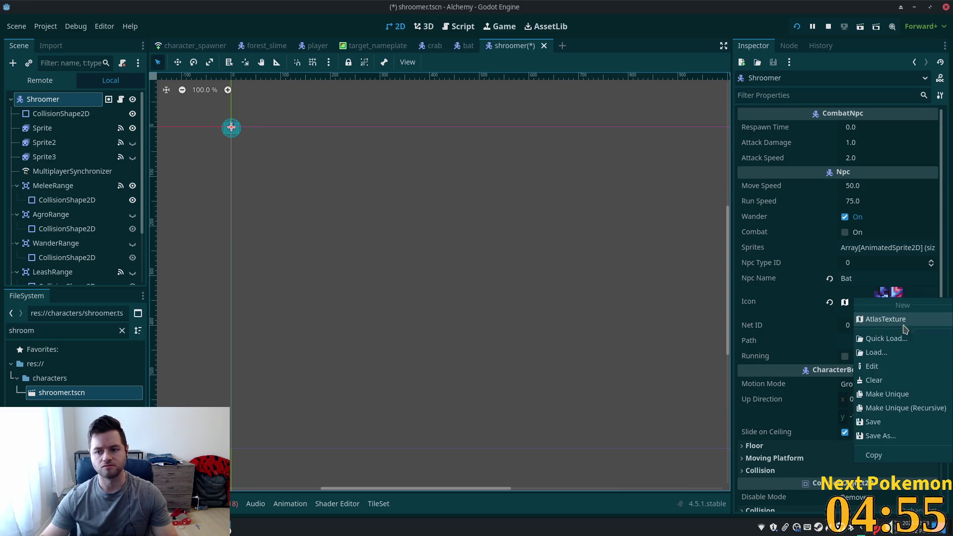
{"action": "right_click", "coordinate": [890, 302]}
{"action": "left_click", "coordinate": [894, 408]}
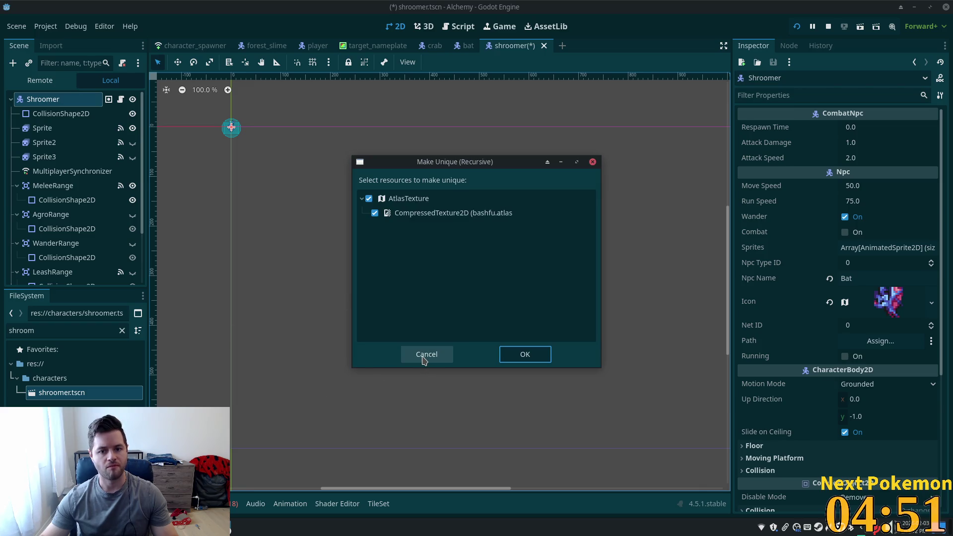
{"action": "left_click", "coordinate": [424, 358]}
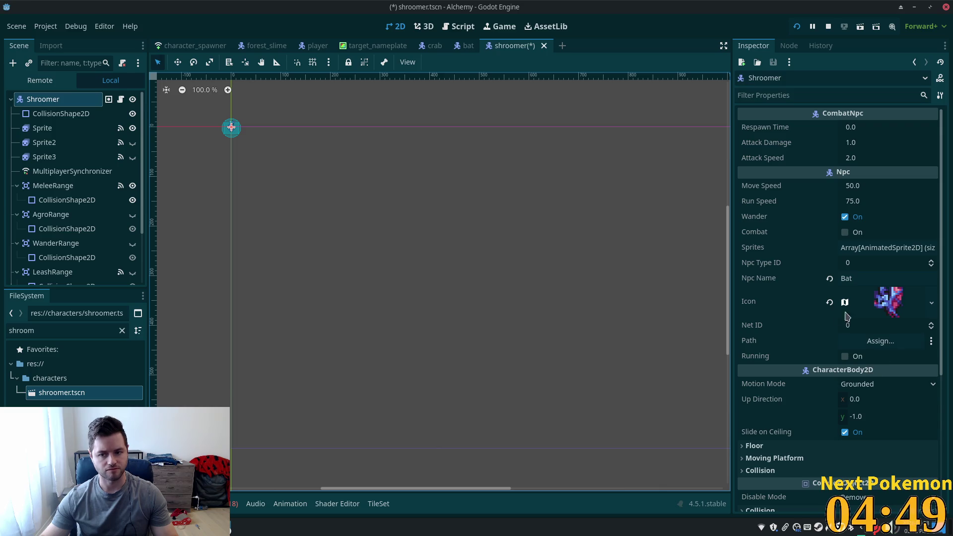
{"action": "left_click", "coordinate": [829, 303]}
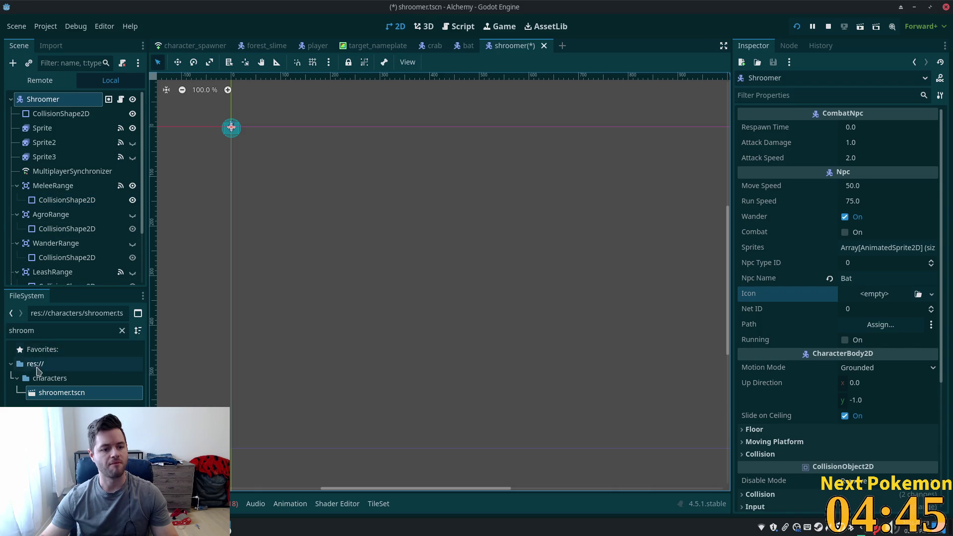
Step: Clear the file filter, open assets/character_sheets, and drag in moody mushroom D v02.png from Thunar
{"action": "left_click", "coordinate": [122, 330]}
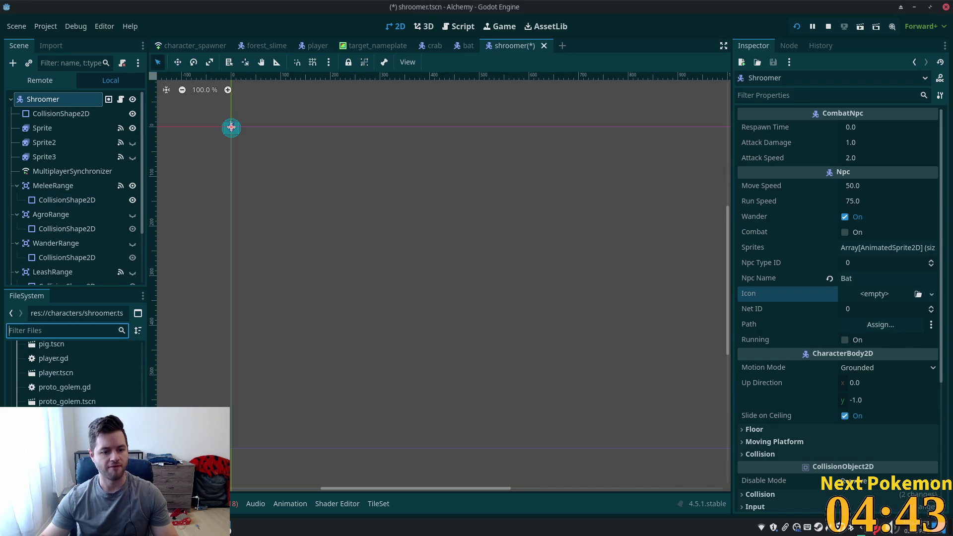
{"action": "left_click", "coordinate": [66, 392]}
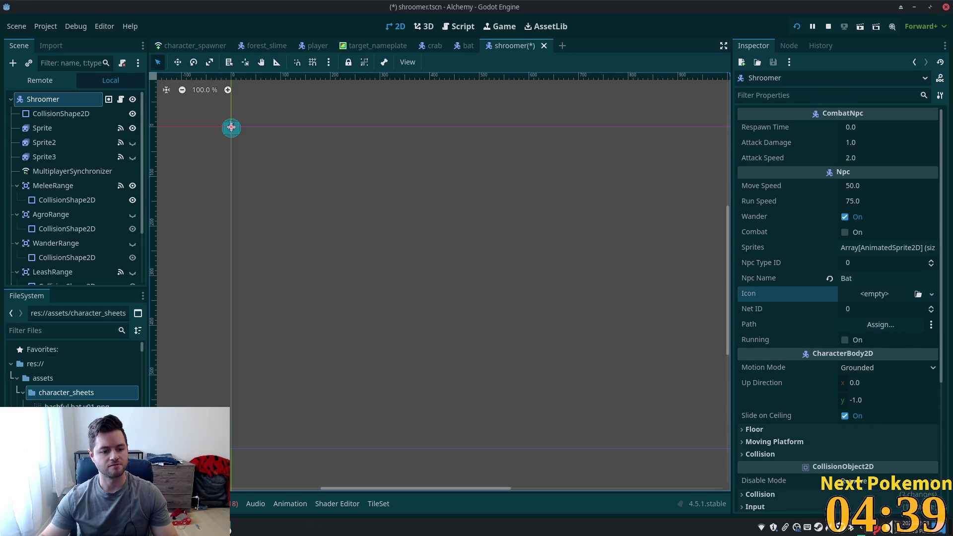
{"action": "key", "text": "alt+Tab"}
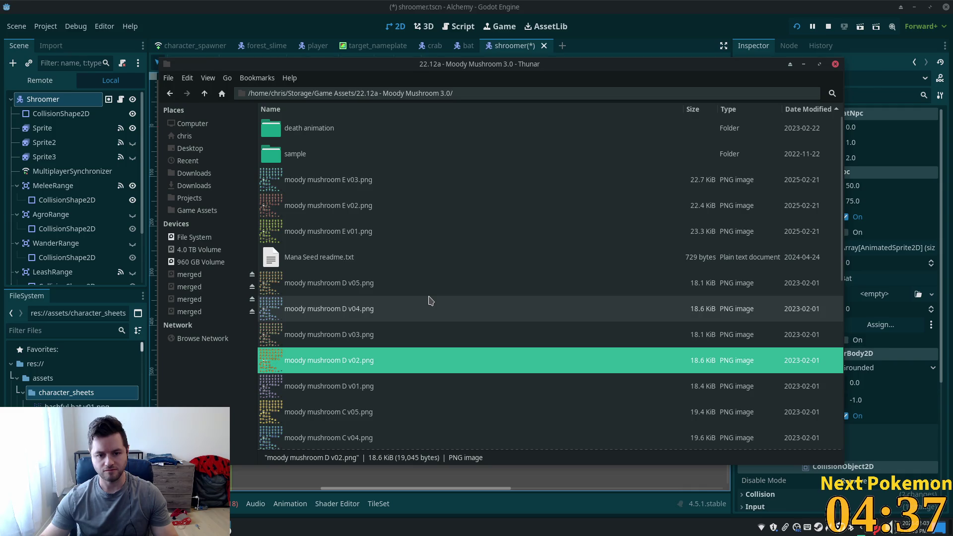
{"action": "double_click", "coordinate": [290, 366]}
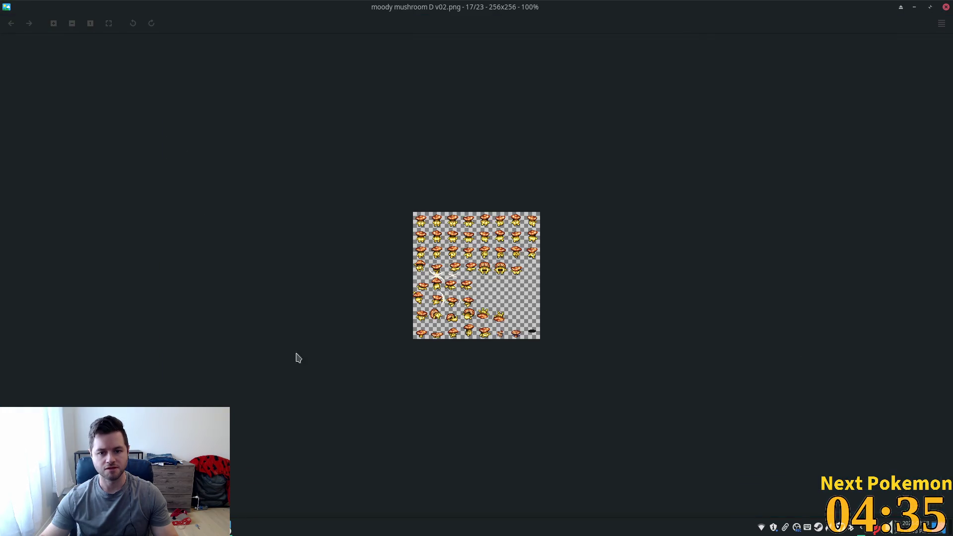
{"action": "key", "text": "Escape"}
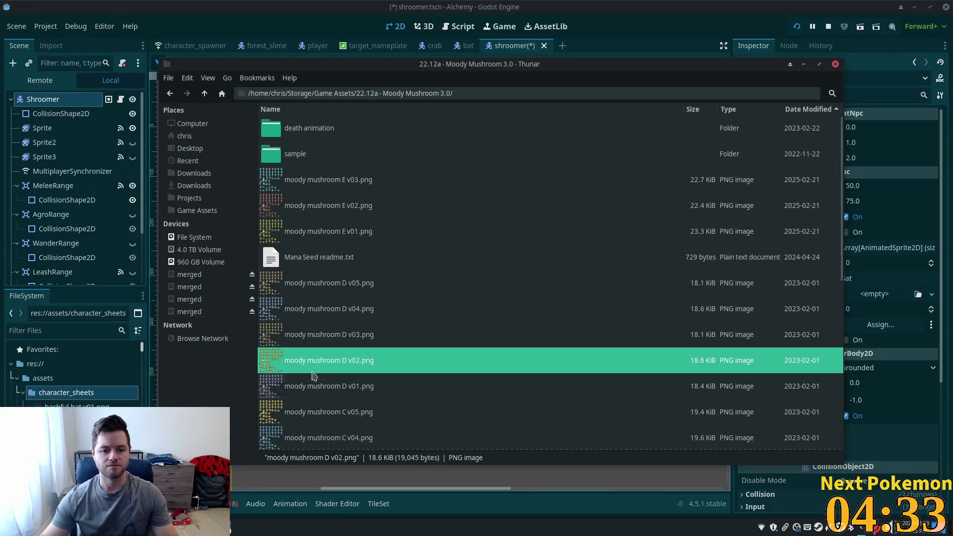
{"action": "left_click_drag", "start_coordinate": [47, 399], "coordinate": [56, 396]}
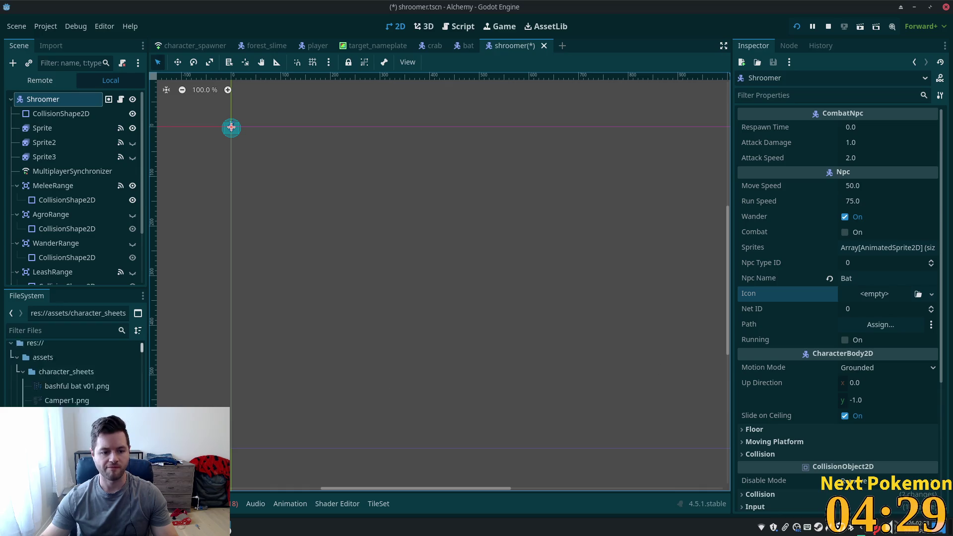
{"action": "scroll", "coordinate": [74, 372], "scroll_direction": "down", "scroll_amount": 3}
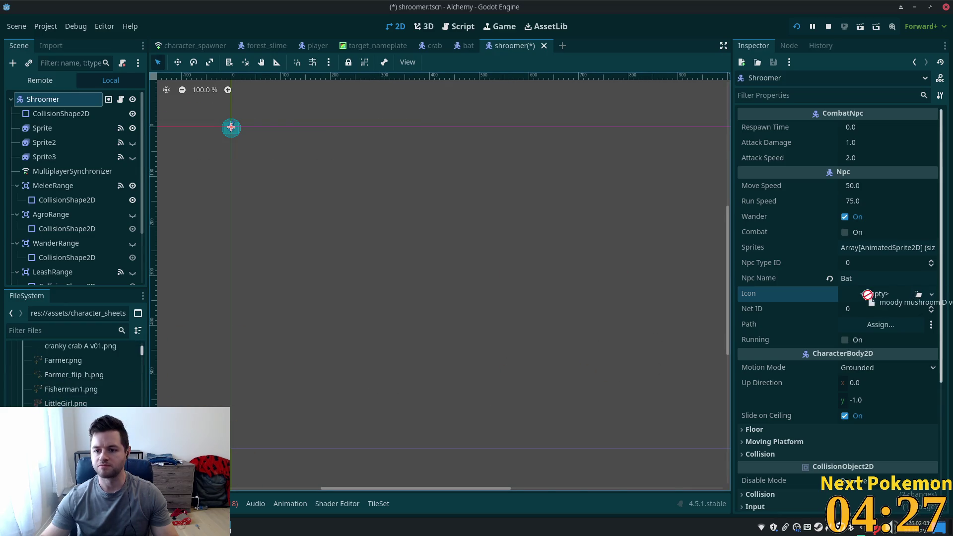
Step: Set the Shroomer Icon to a new AtlasTexture with the mushroom sheet as its atlas
{"action": "left_click", "coordinate": [930, 295]}
{"action": "left_click", "coordinate": [903, 312]}
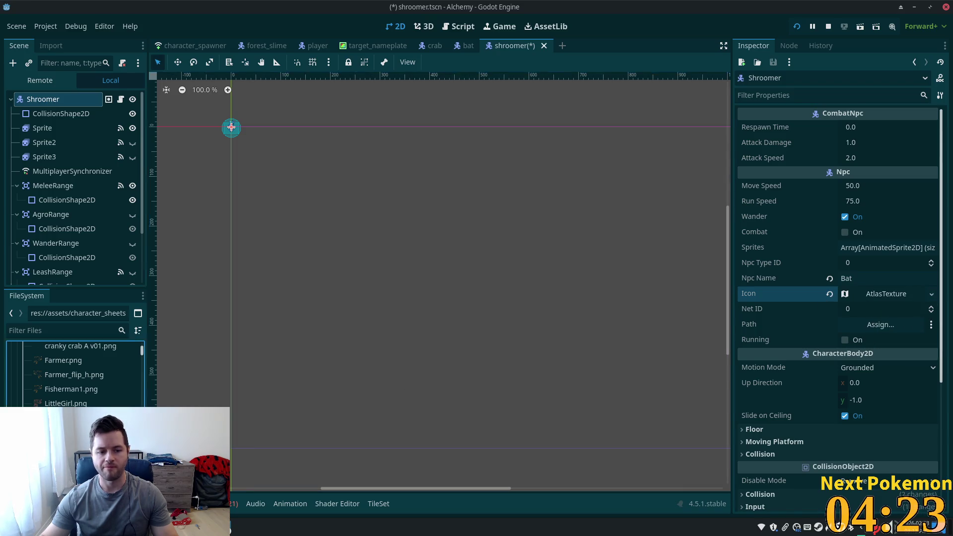
{"action": "left_click", "coordinate": [874, 294]}
{"action": "mouse_move", "coordinate": [75, 412]}
{"action": "left_mouse_down"}
{"action": "mouse_move", "coordinate": [174, 377]}
{"action": "mouse_move", "coordinate": [820, 446]}
{"action": "left_mouse_up"}
{"action": "scroll", "coordinate": [855, 464], "scroll_direction": "down", "scroll_amount": 5}
Step: Set the atlas region to the third row's first mushroom frame (5,70, 22×24)
{"action": "left_click", "coordinate": [824, 317]}
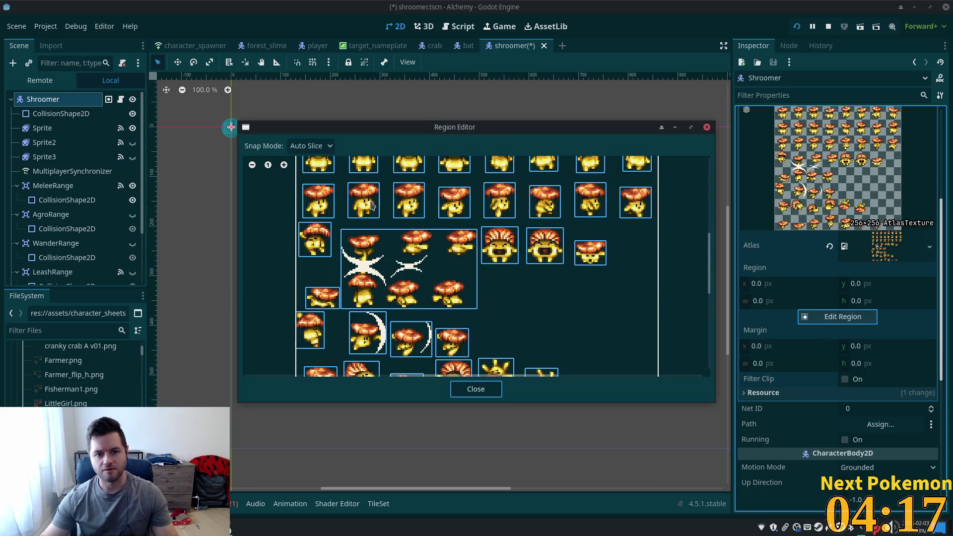
{"action": "scroll", "coordinate": [369, 201], "scroll_direction": "up", "scroll_amount": 3}
{"action": "scroll", "coordinate": [592, 282], "scroll_direction": "down", "scroll_amount": 3}
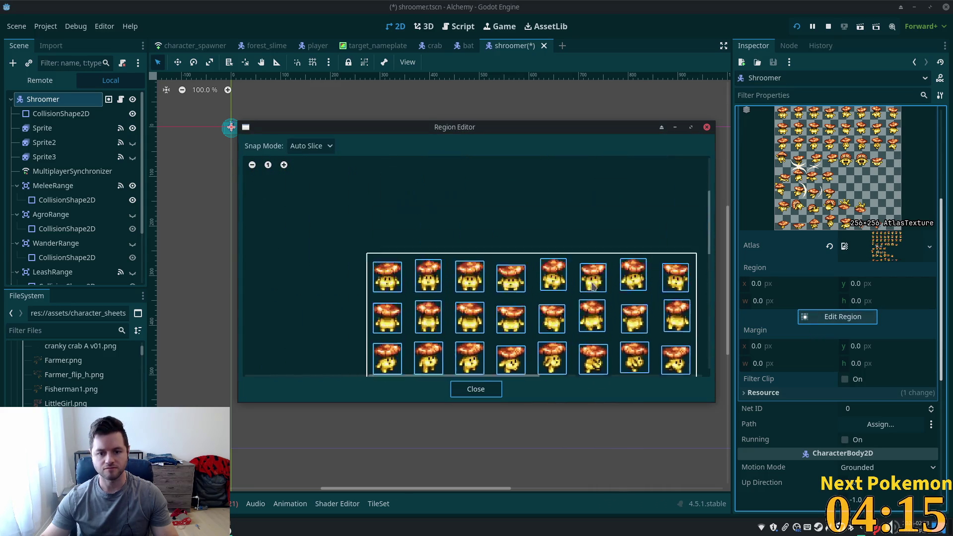
{"action": "scroll", "coordinate": [592, 282], "scroll_direction": "up", "scroll_amount": 3}
{"action": "scroll", "coordinate": [536, 298], "scroll_direction": "down", "scroll_amount": 4}
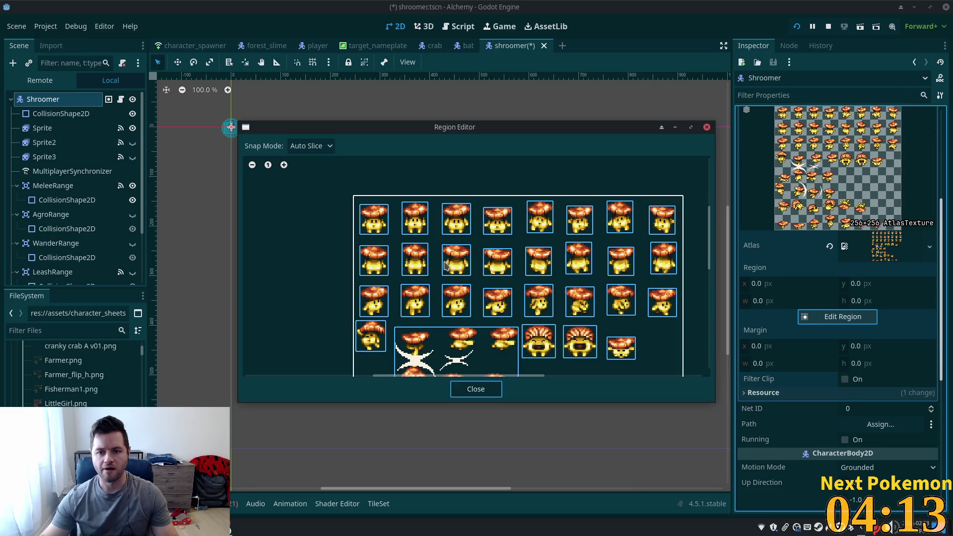
{"action": "left_click", "coordinate": [374, 224]}
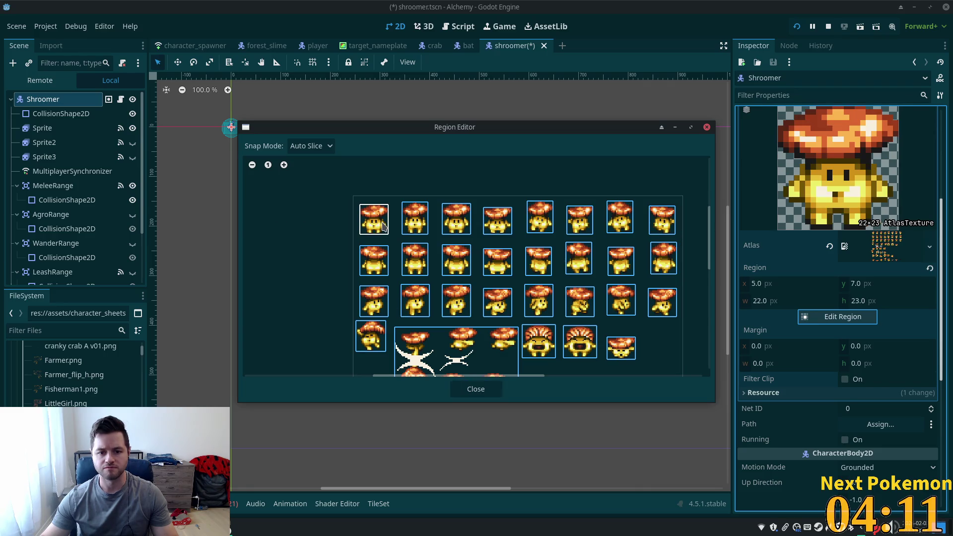
{"action": "left_click", "coordinate": [385, 310]}
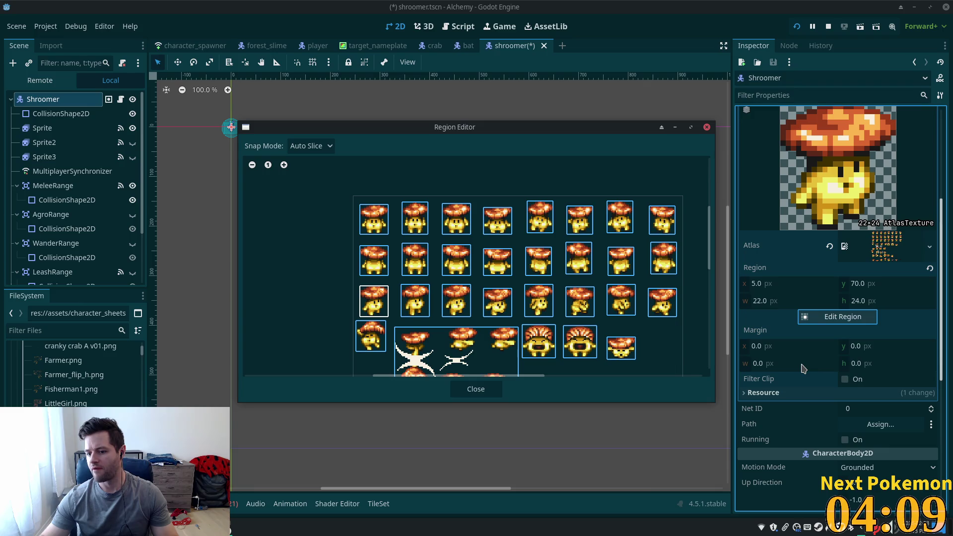
{"action": "left_click", "coordinate": [465, 389]}
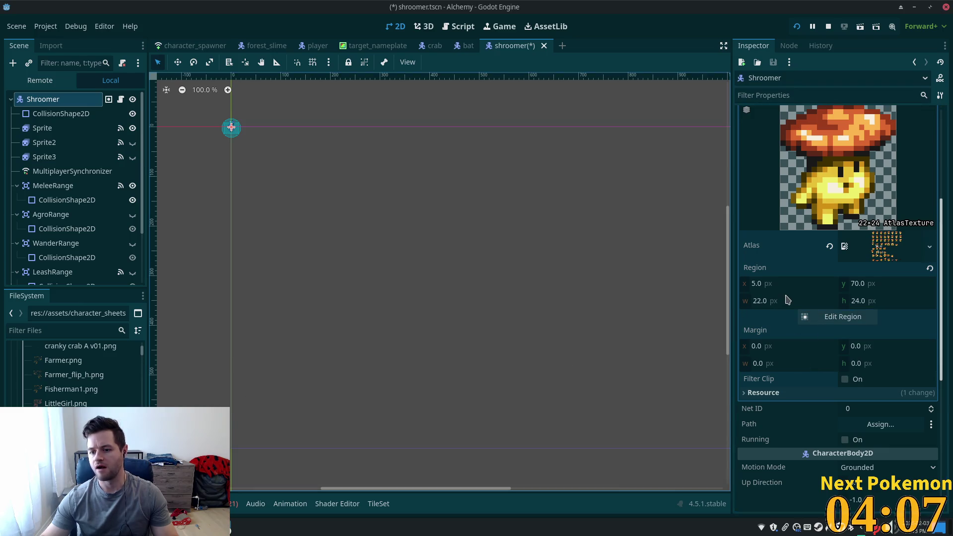
Step: Set the icon region size to 16×16
{"action": "left_click", "coordinate": [786, 300]}
{"action": "type", "text": "16"}
{"action": "key", "text": "Tab"}
{"action": "type", "text": "16"}
{"action": "key", "text": "Return"}
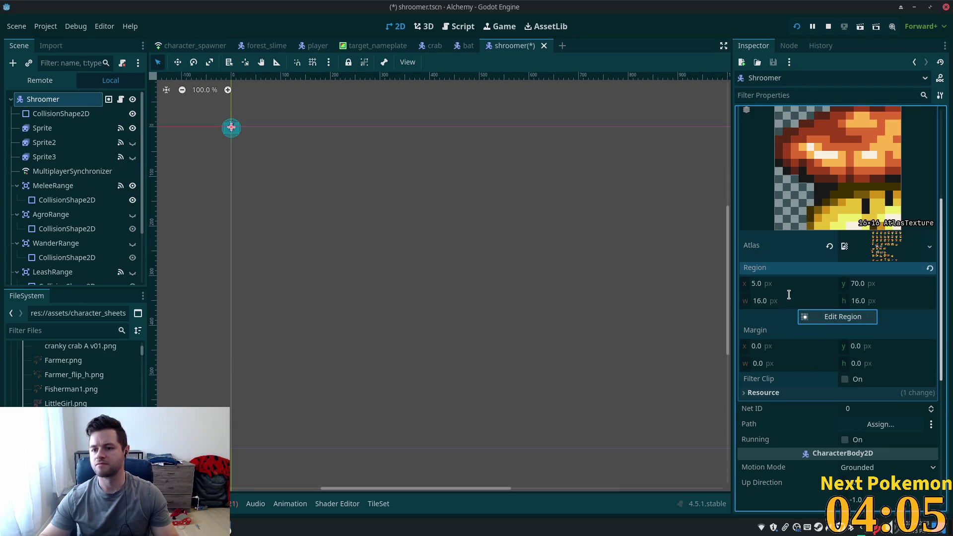
Step: Nudge the region offset to x 8, y 73 and save the scene
{"action": "left_click", "coordinate": [776, 280]}
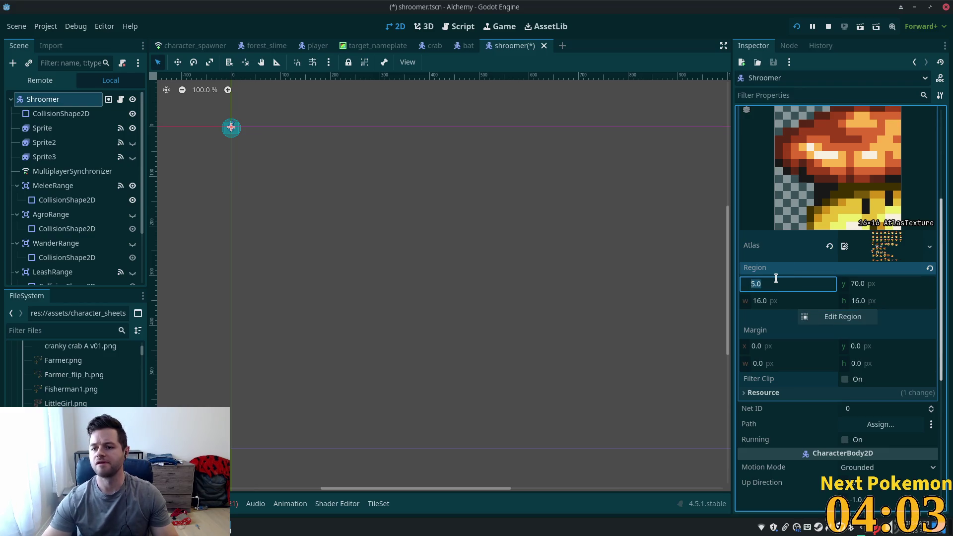
{"action": "key", "text": "Up"}
{"action": "key", "text": "Up"}
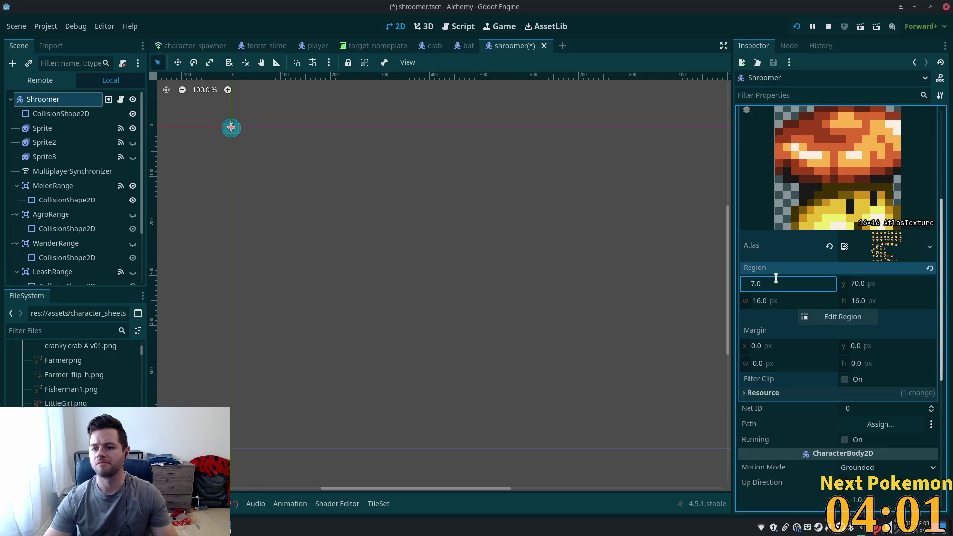
{"action": "key", "text": "Up"}
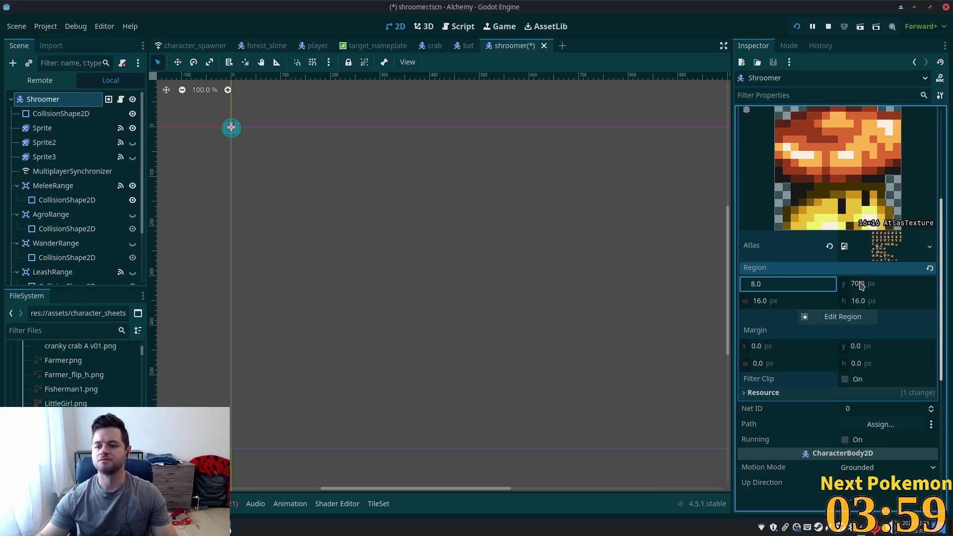
{"action": "left_click", "coordinate": [862, 284]}
{"action": "key", "text": "Up"}
{"action": "key", "text": "Up"}
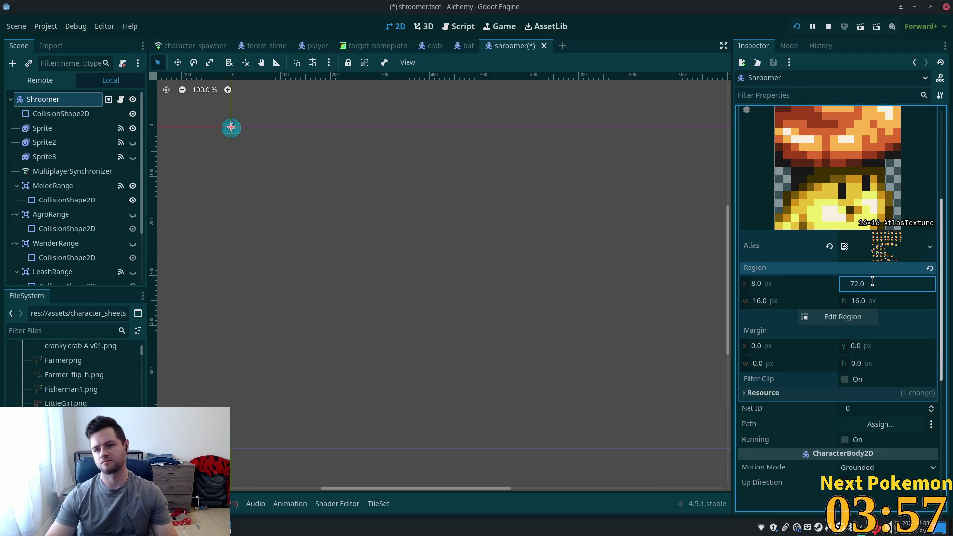
{"action": "key", "text": "Up"}
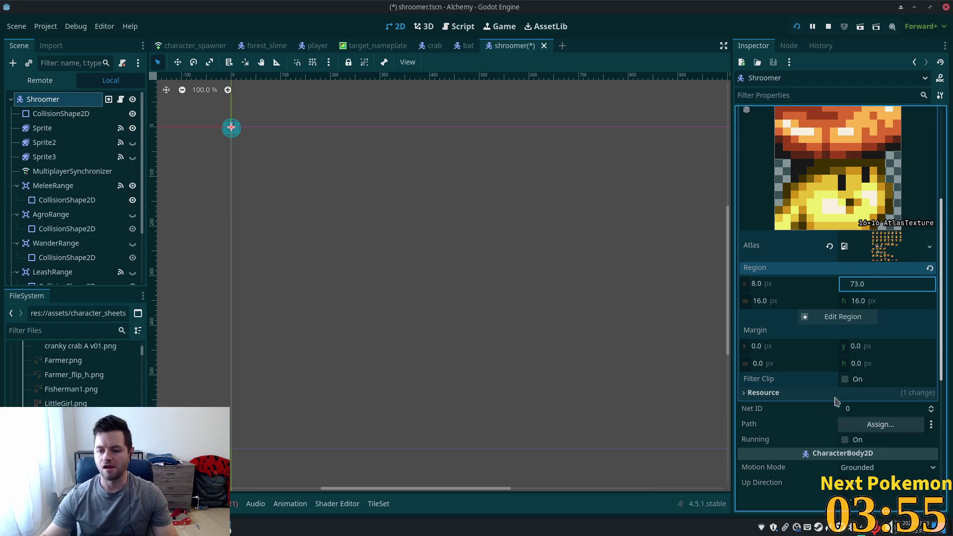
{"action": "key", "text": "ctrl+s"}
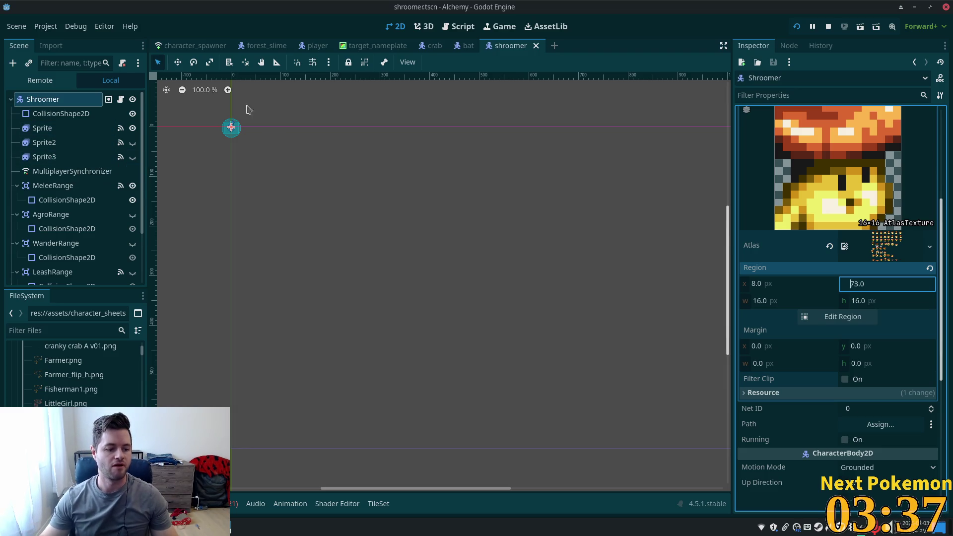
Step: Select the Sprite node and remove all bat frames from the idle animation
{"action": "left_click", "coordinate": [85, 117]}
{"action": "left_click", "coordinate": [49, 142]}
{"action": "left_click", "coordinate": [49, 128]}
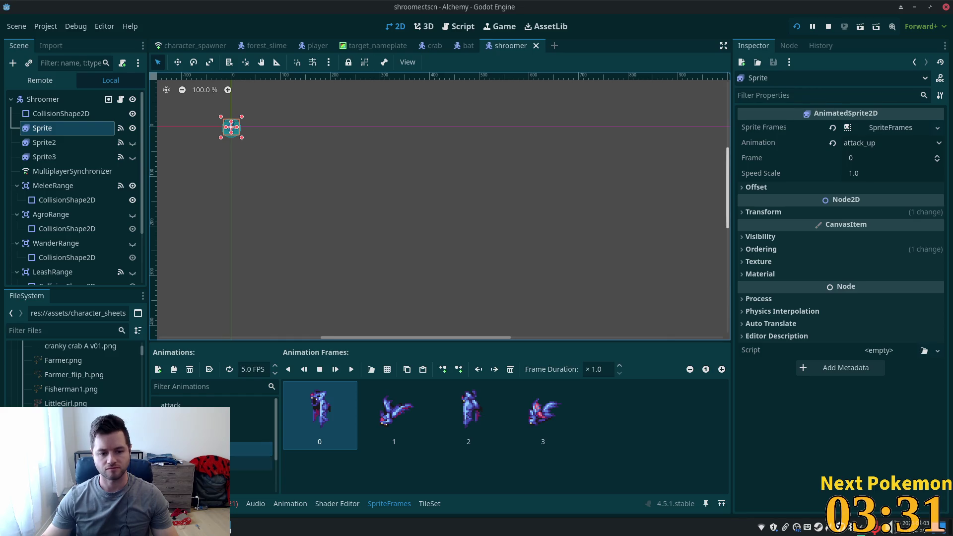
{"action": "left_click", "coordinate": [238, 463]}
{"action": "left_click", "coordinate": [510, 369]}
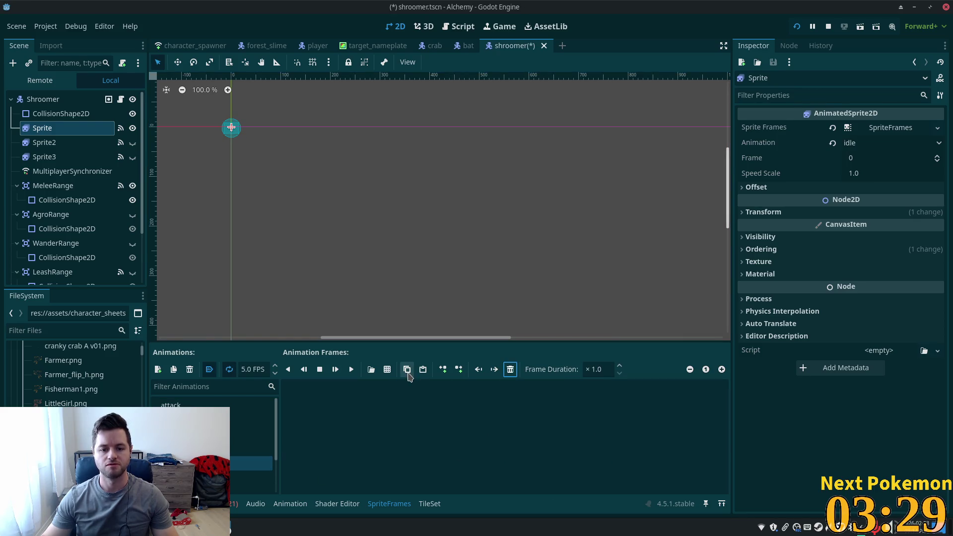
Step: Load moody mushroom D v02.png as a sprite sheet sliced into an 8×8 grid
{"action": "left_click", "coordinate": [387, 370]}
{"action": "double_click", "coordinate": [382, 228]}
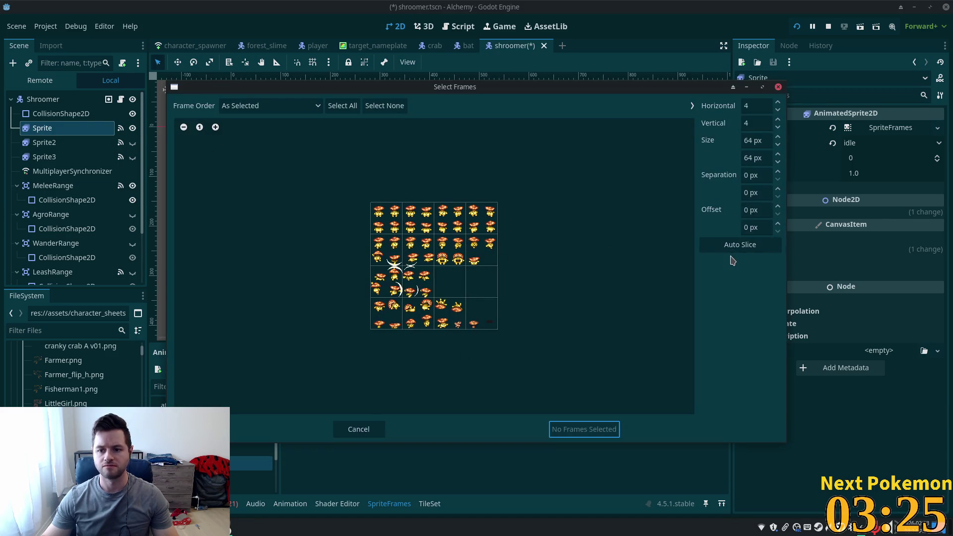
{"action": "left_click", "coordinate": [737, 245]}
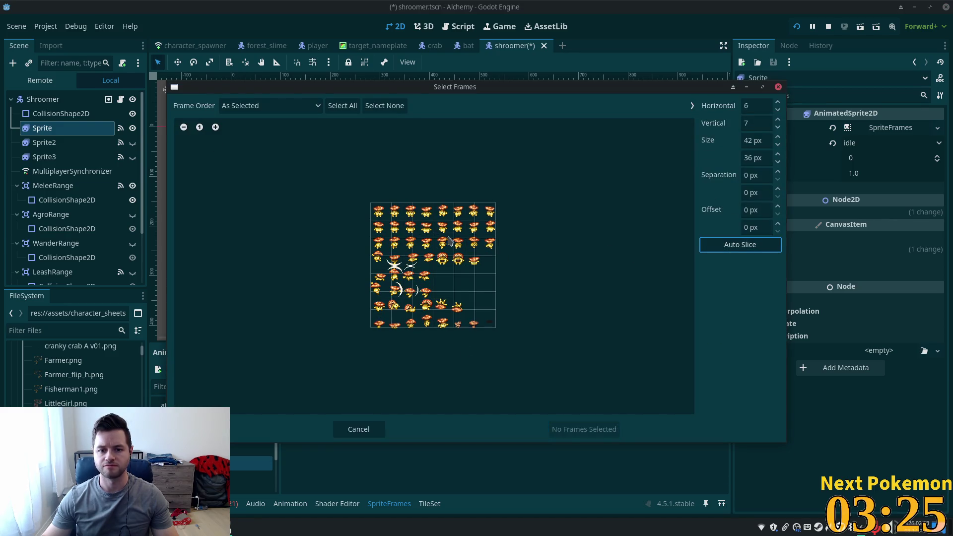
{"action": "scroll", "coordinate": [391, 227], "scroll_direction": "up", "scroll_amount": 4}
{"action": "scroll", "coordinate": [391, 227], "scroll_direction": "down", "scroll_amount": 1}
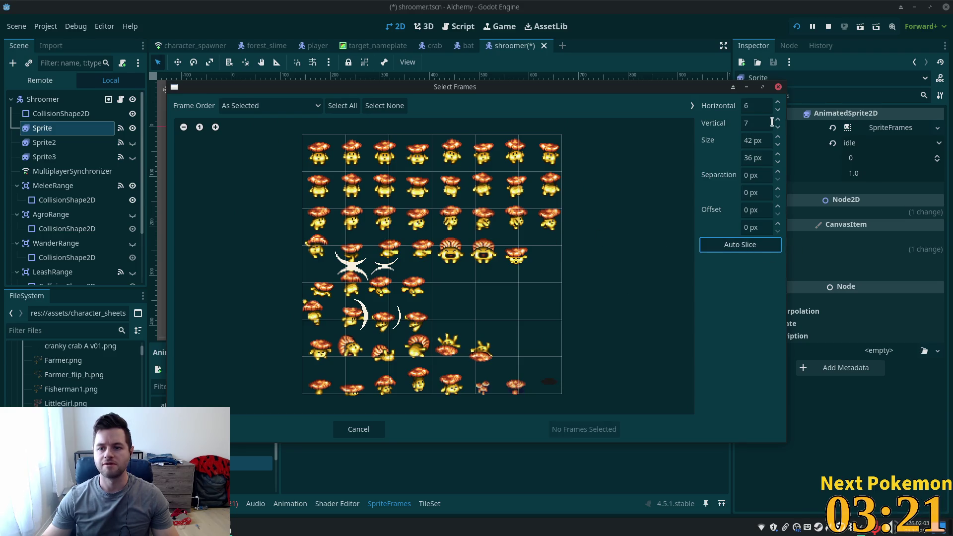
{"action": "left_click", "coordinate": [778, 102]}
{"action": "left_click", "coordinate": [778, 103]}
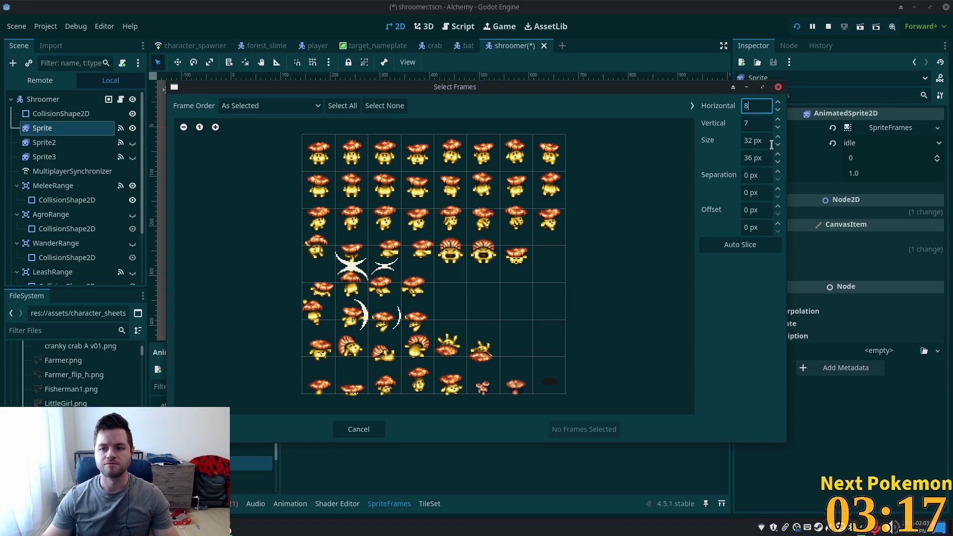
{"action": "left_click", "coordinate": [778, 127]}
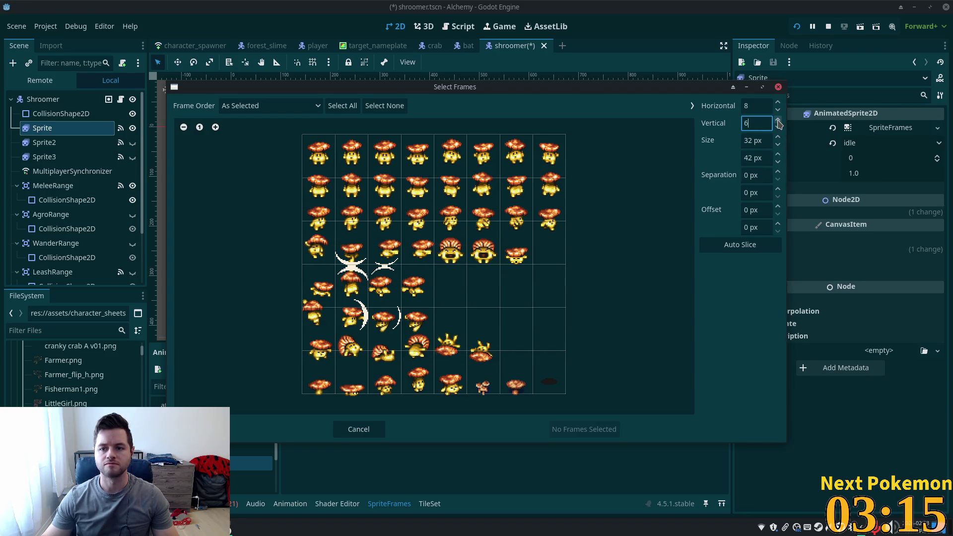
{"action": "left_click", "coordinate": [778, 120]}
{"action": "left_click", "coordinate": [778, 121]}
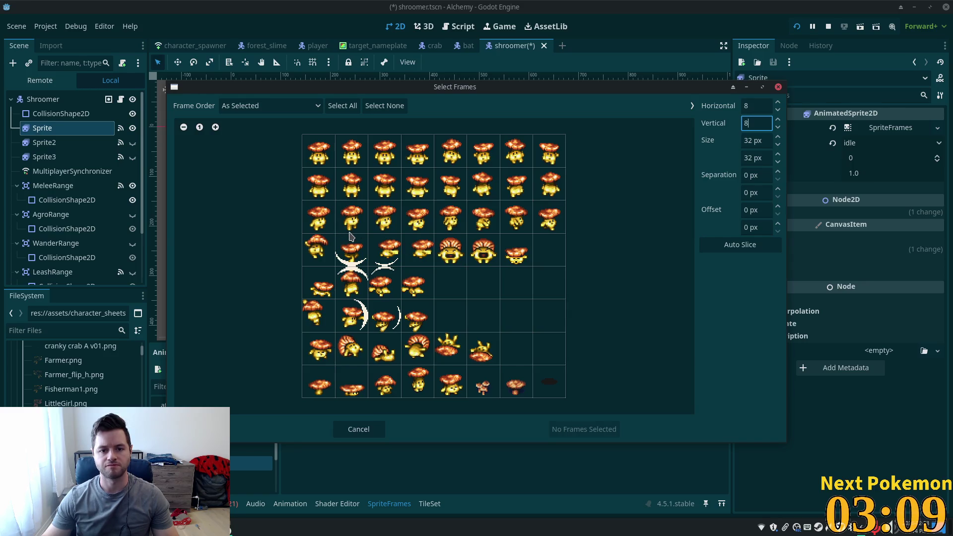
Step: Add the first two third-row mushroom frames to the idle animation
{"action": "left_click", "coordinate": [321, 227]}
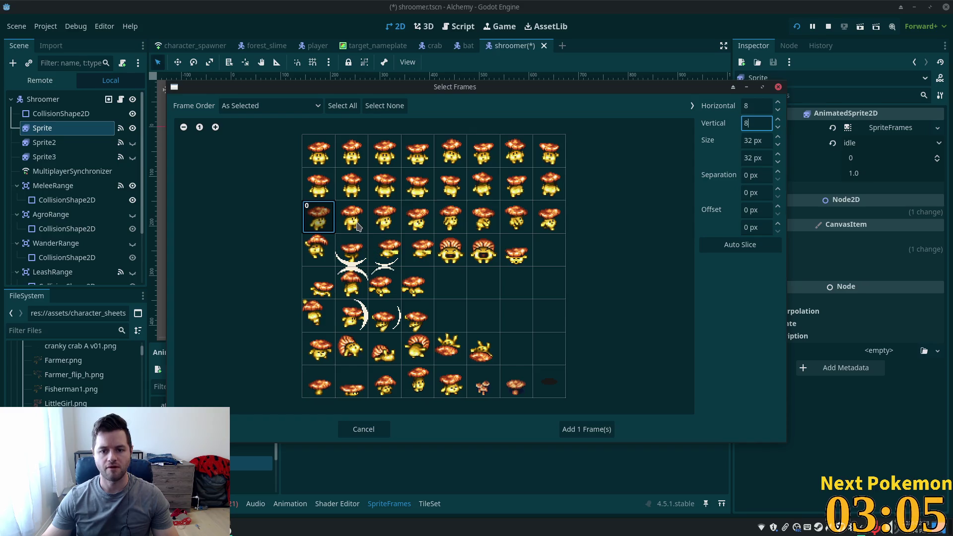
{"action": "left_click", "coordinate": [358, 226]}
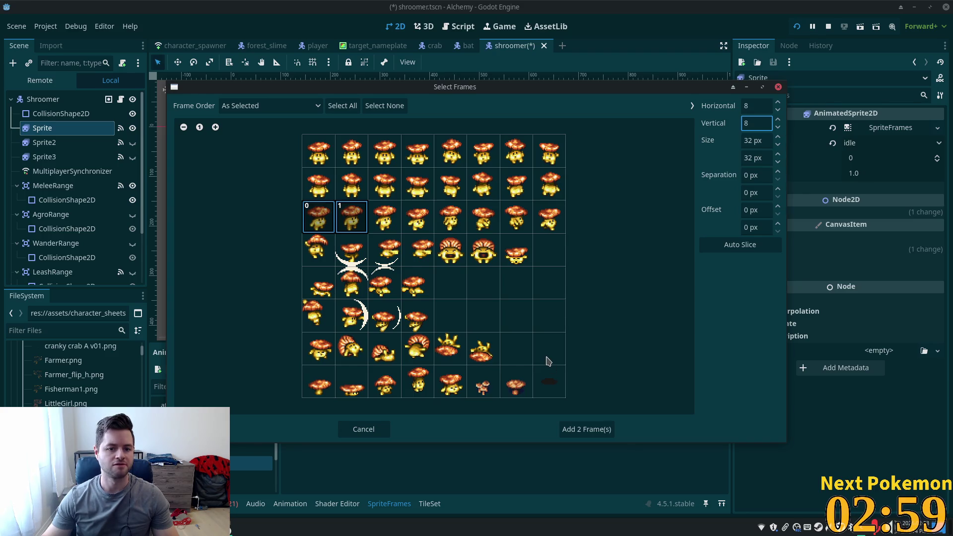
{"action": "left_click", "coordinate": [574, 430]}
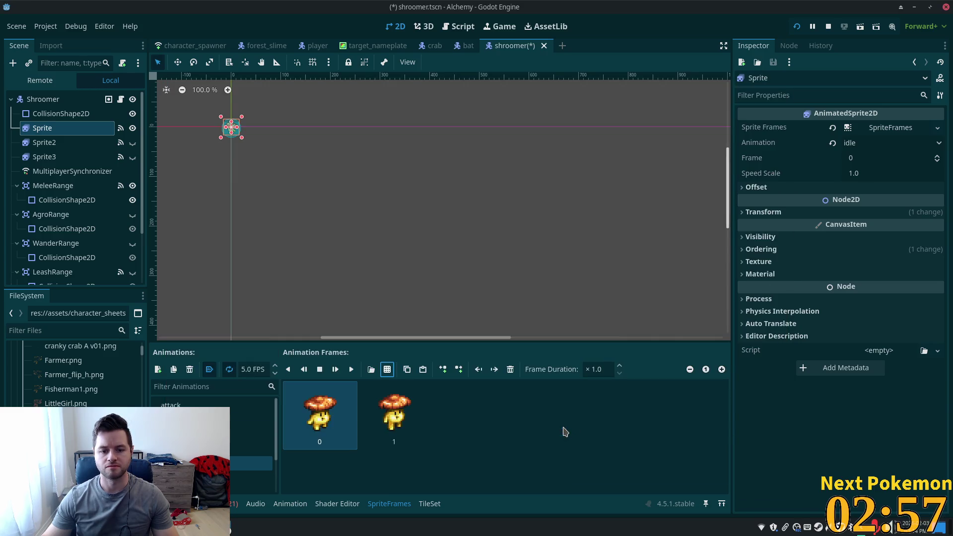
Step: Preview the idle animation, set its speed to 2 FPS, and show idle_down
{"action": "scroll", "coordinate": [209, 132], "scroll_direction": "up", "scroll_amount": 11}
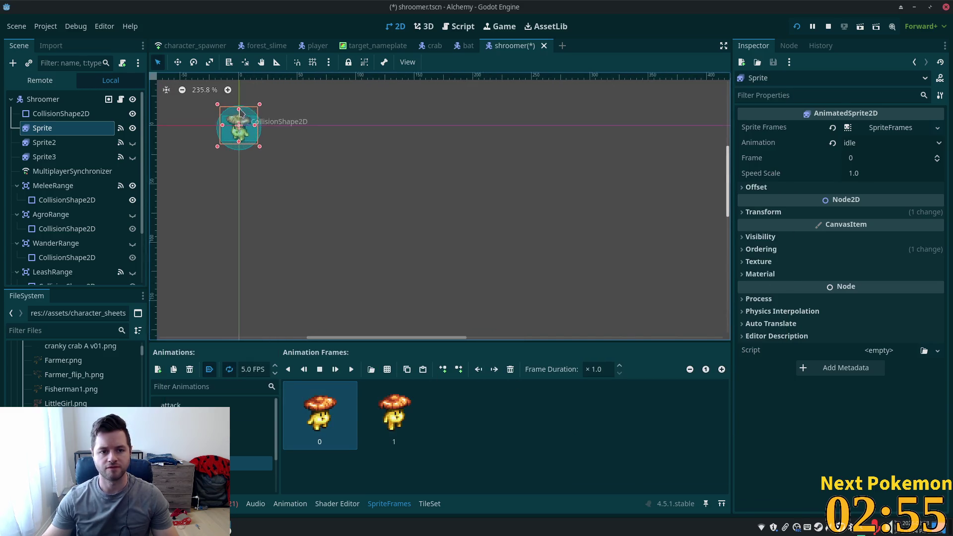
{"action": "left_click", "coordinate": [352, 371]}
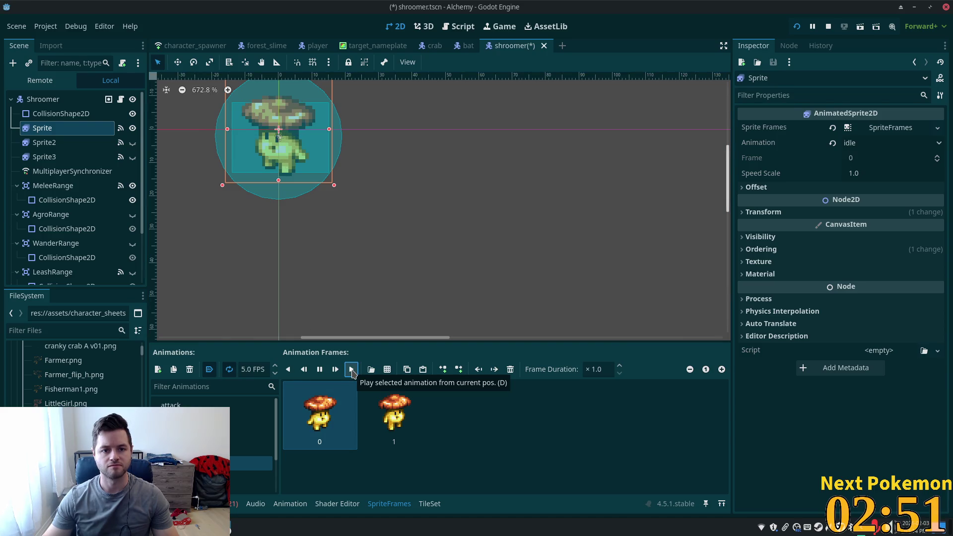
{"action": "left_click", "coordinate": [274, 374]}
{"action": "left_click", "coordinate": [274, 373]}
{"action": "left_click", "coordinate": [274, 373]}
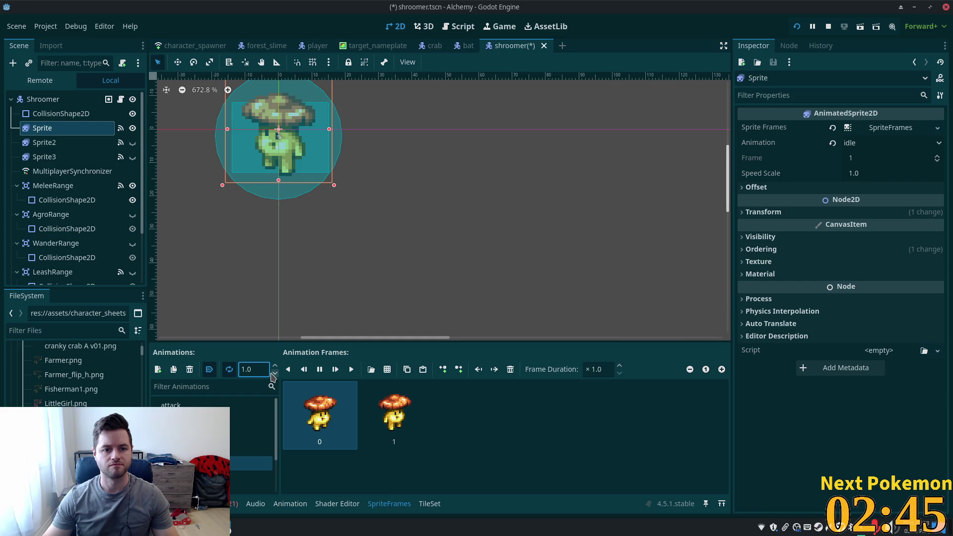
{"action": "left_click", "coordinate": [274, 366]}
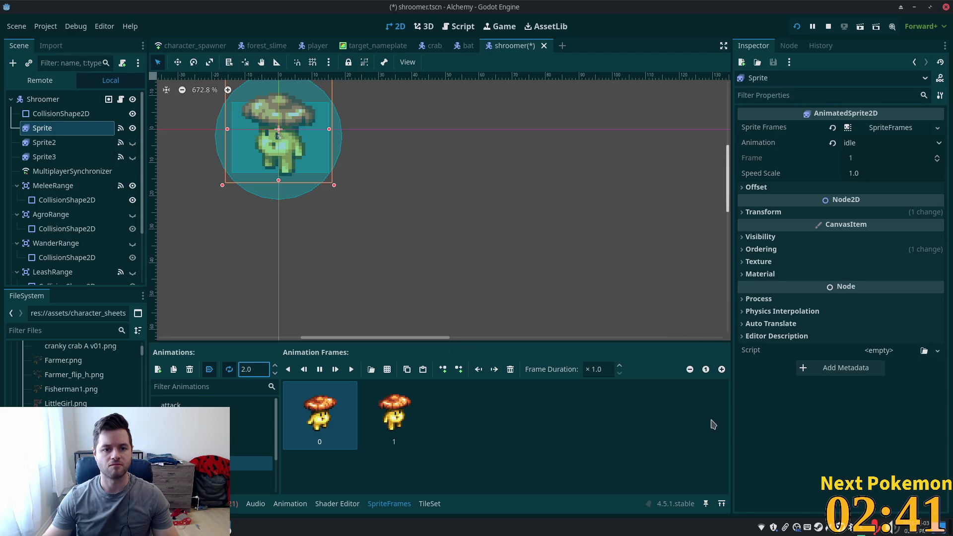
{"action": "left_click", "coordinate": [251, 477]}
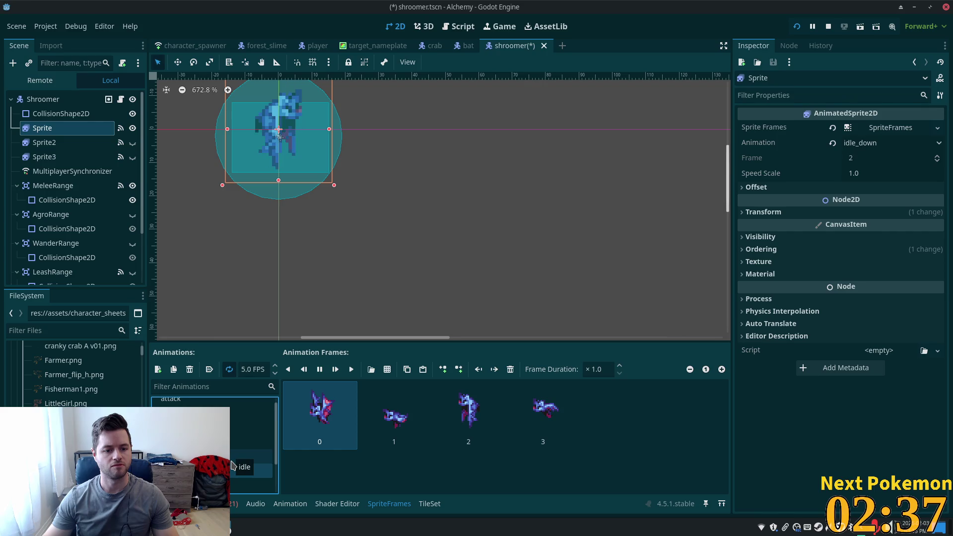
Step: Replace idle_down's bat frames with the first two top-row mushroom frames at 2 FPS
{"action": "left_click", "coordinate": [236, 459]}
{"action": "left_click", "coordinate": [249, 472]}
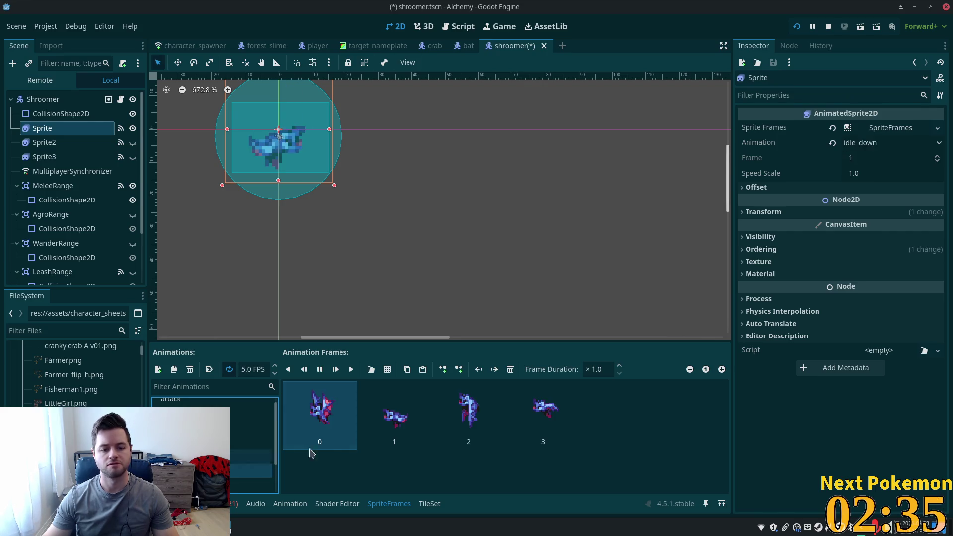
{"action": "left_click", "coordinate": [549, 418], "text": "shift"}
{"action": "left_click", "coordinate": [509, 370]}
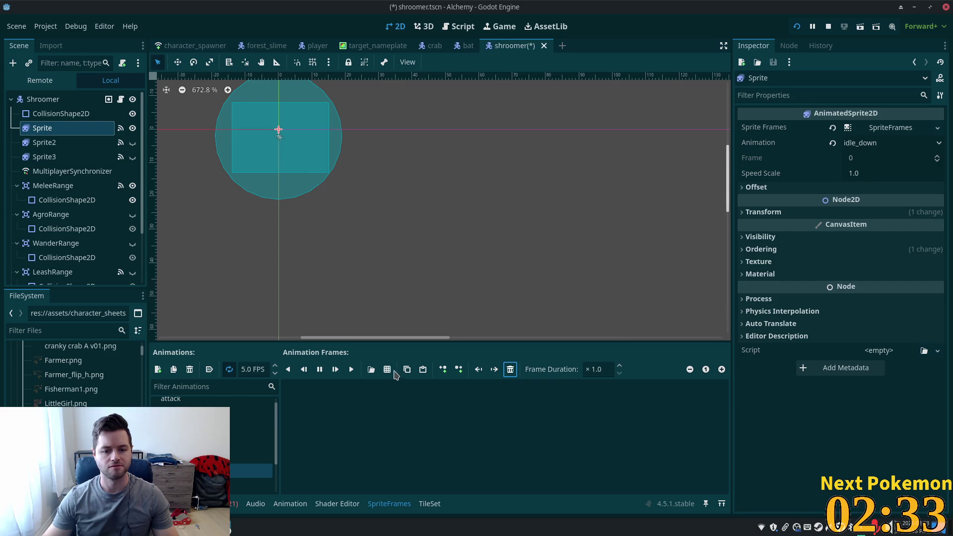
{"action": "left_click", "coordinate": [388, 369]}
{"action": "double_click", "coordinate": [374, 234]}
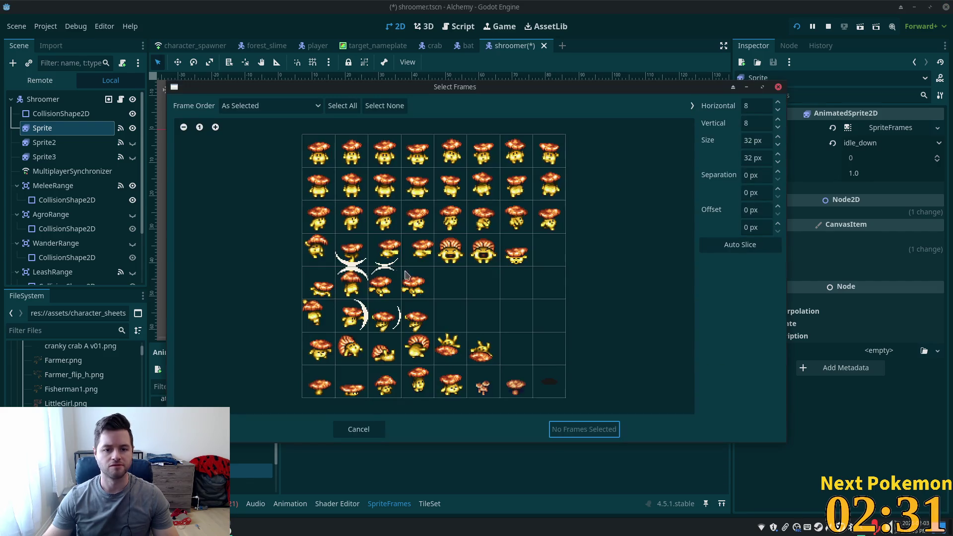
{"action": "left_click", "coordinate": [322, 166]}
{"action": "left_click", "coordinate": [351, 151]}
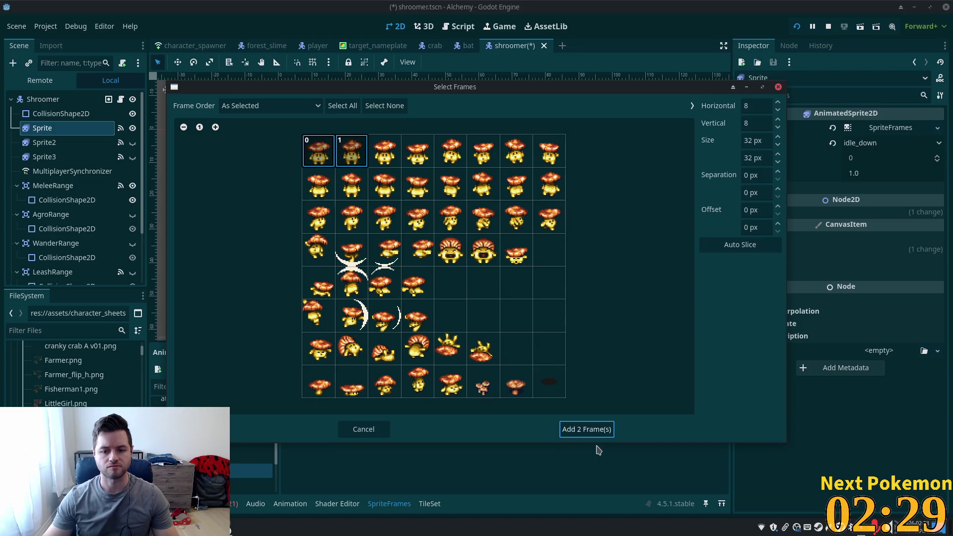
{"action": "left_click", "coordinate": [581, 430]}
{"action": "left_click", "coordinate": [251, 485]}
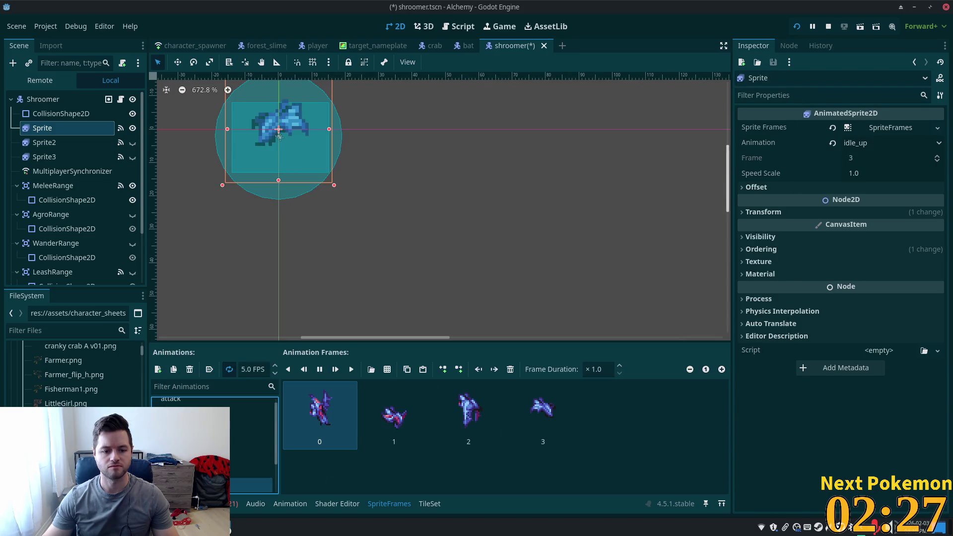
{"action": "left_click", "coordinate": [251, 470]}
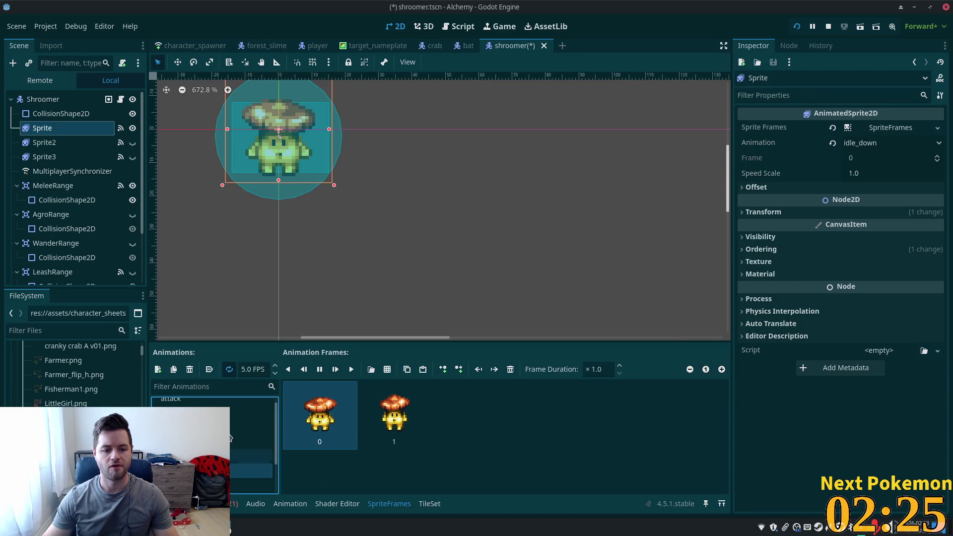
{"action": "double_click", "coordinate": [250, 369]}
{"action": "type", "text": "2.0"}
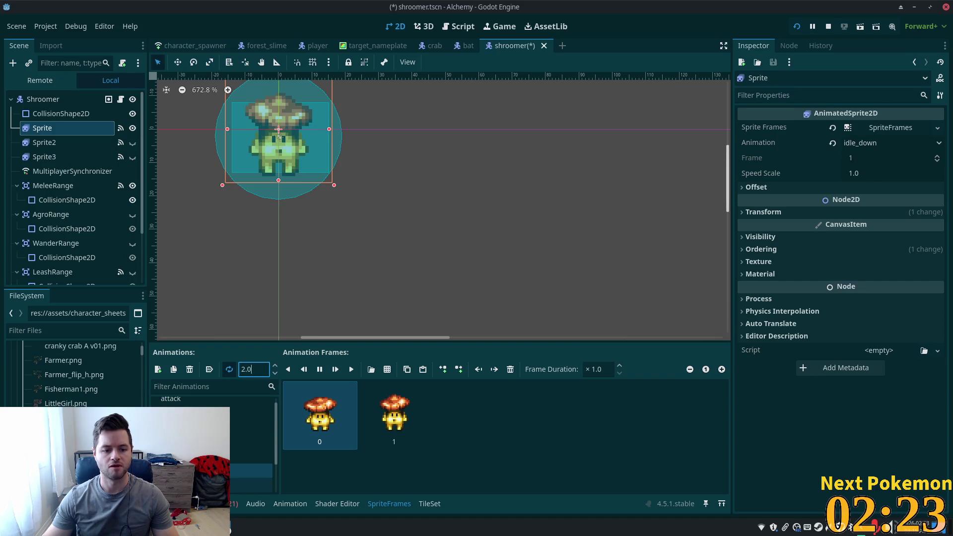
Step: Replace idle_up's bat frames with the first two second-row mushroom frames at 2 FPS
{"action": "left_click", "coordinate": [261, 486]}
{"action": "left_click", "coordinate": [511, 370]}
{"action": "left_click", "coordinate": [510, 370]}
{"action": "left_click", "coordinate": [511, 369]}
{"action": "left_click", "coordinate": [510, 369]}
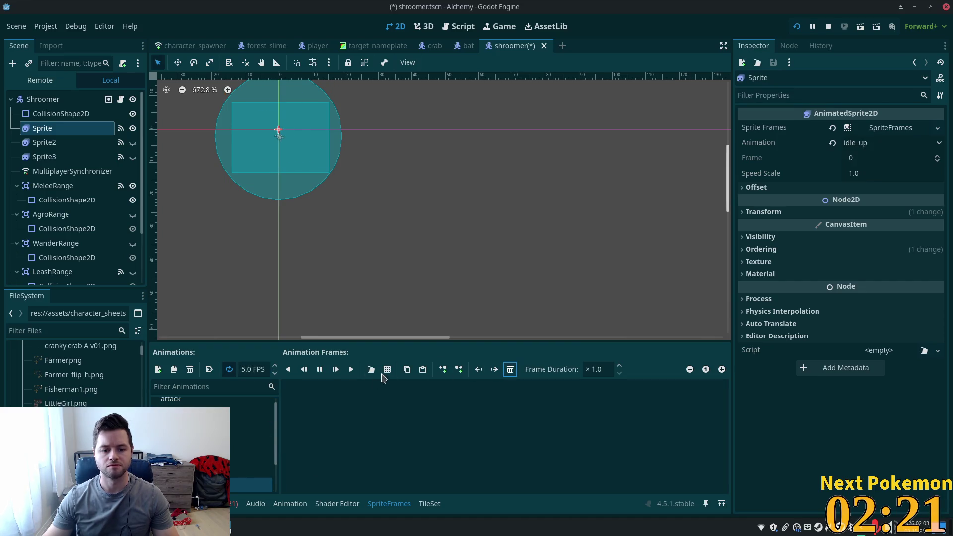
{"action": "left_click", "coordinate": [371, 369]}
{"action": "double_click", "coordinate": [375, 217]}
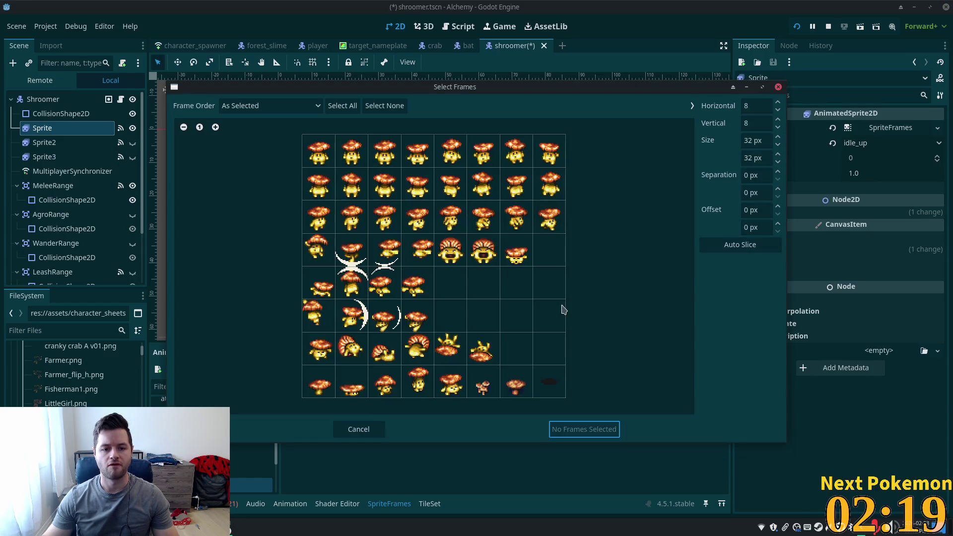
{"action": "left_click", "coordinate": [334, 197]}
{"action": "left_click", "coordinate": [352, 185]}
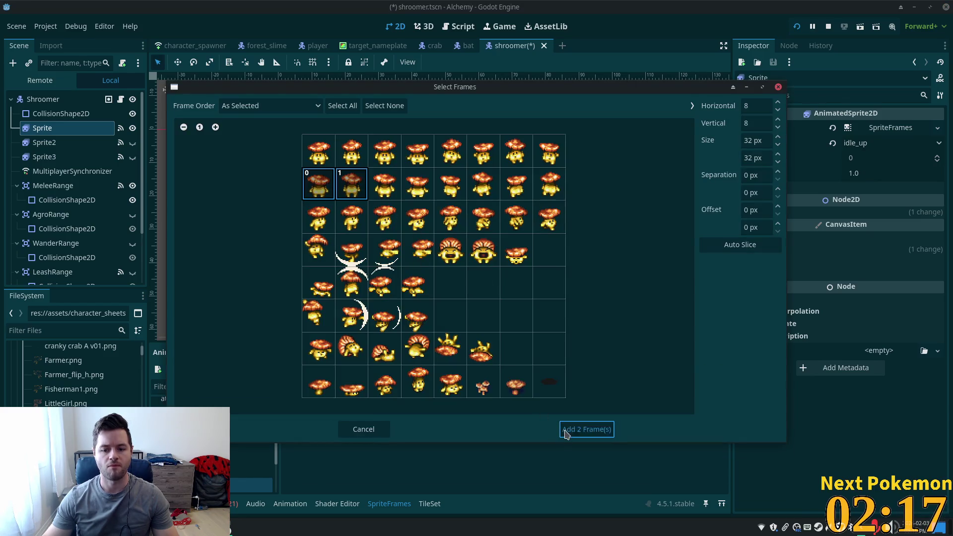
{"action": "left_click", "coordinate": [564, 430]}
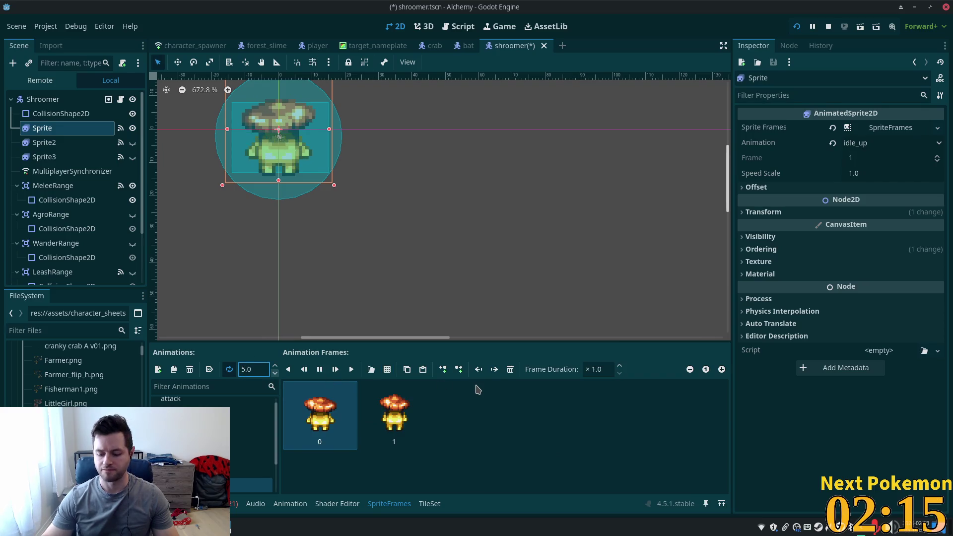
{"action": "type", "text": "2"}
{"action": "key", "text": "Tab"}
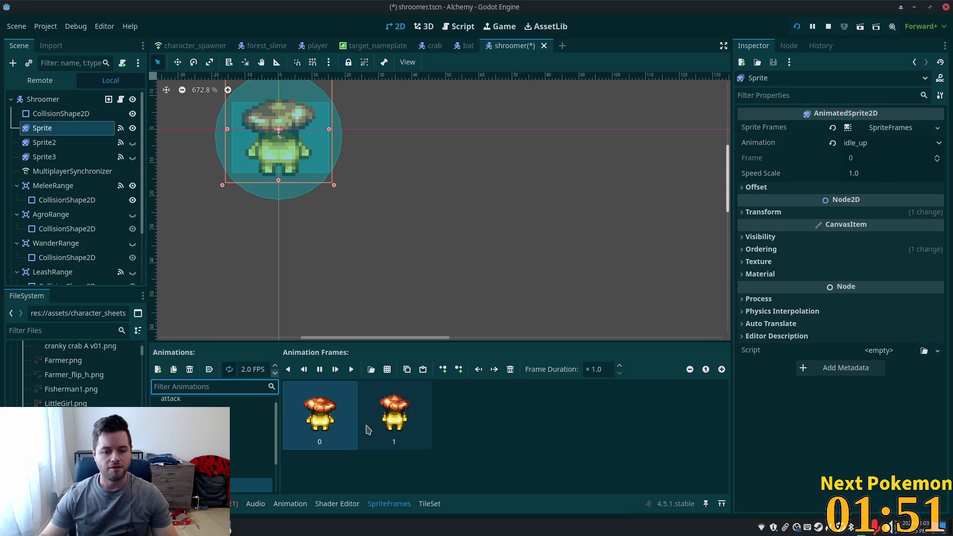
{"action": "scroll", "coordinate": [248, 442], "scroll_direction": "down", "scroll_amount": 2}
Step: Swap walk's four bat frames for five moody mushroom frames from row 3, columns 4–8
{"action": "left_click", "coordinate": [251, 454]}
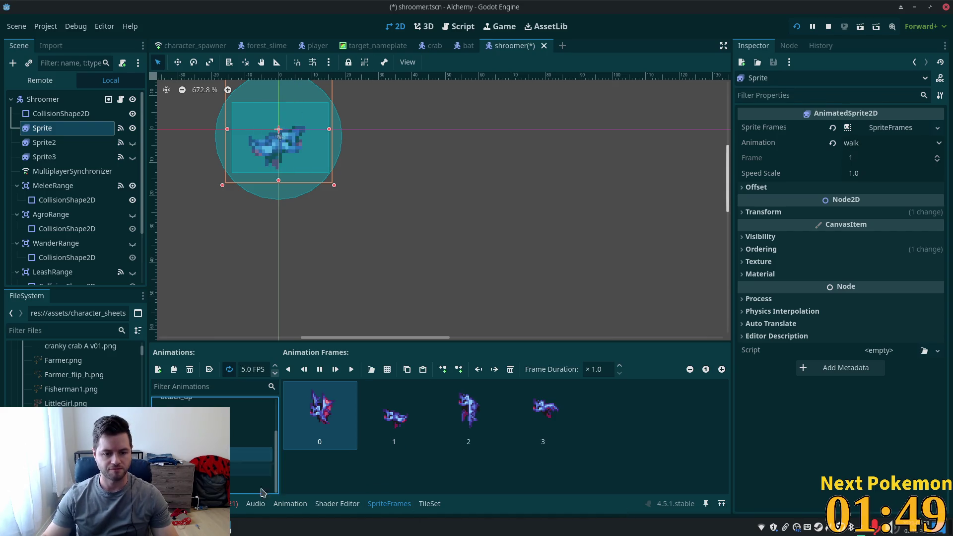
{"action": "left_click", "coordinate": [510, 369]}
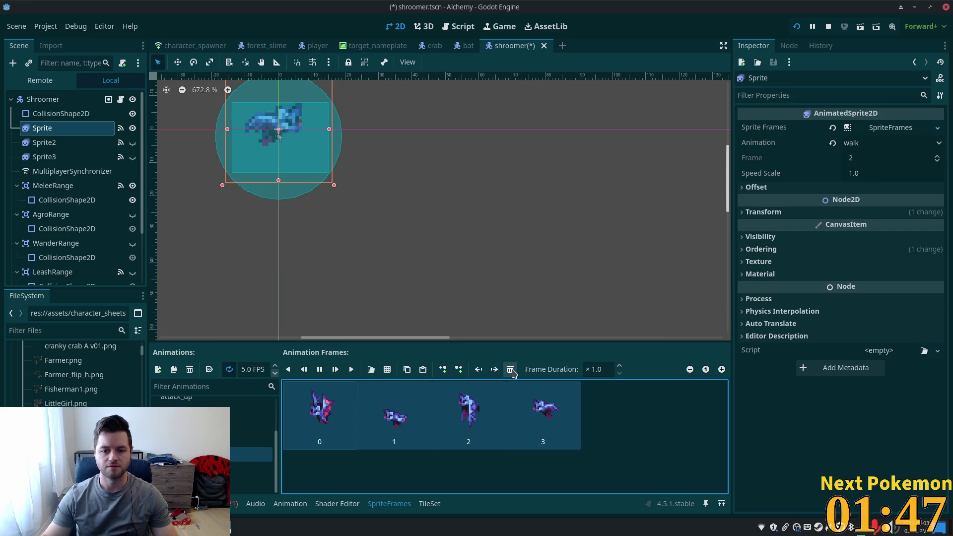
{"action": "left_click", "coordinate": [388, 370]}
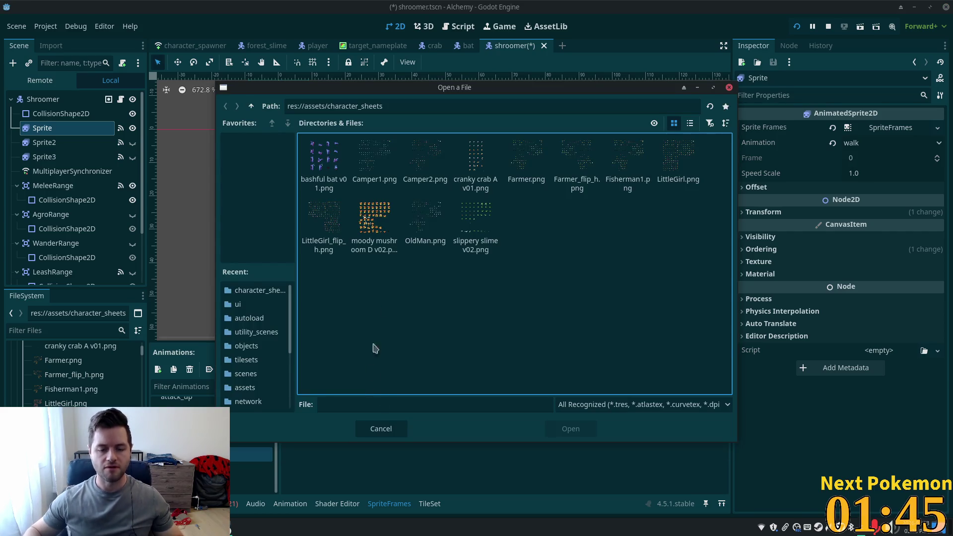
{"action": "double_click", "coordinate": [375, 231]}
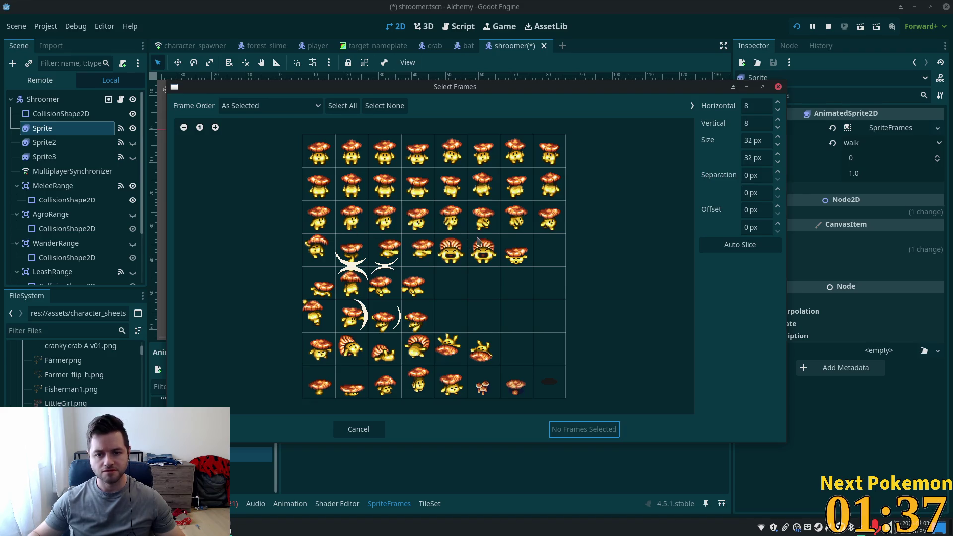
{"action": "left_click", "coordinate": [448, 230]}
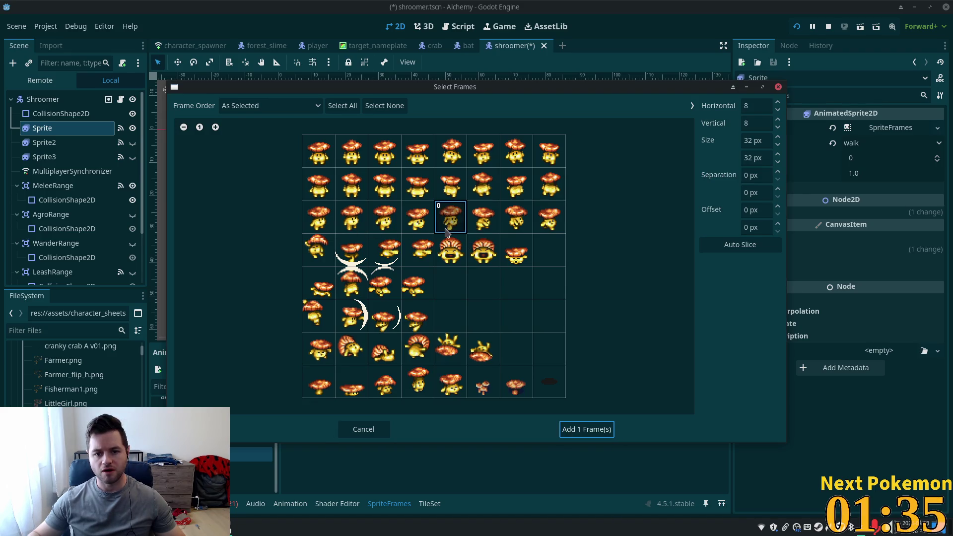
{"action": "left_click", "coordinate": [450, 229]}
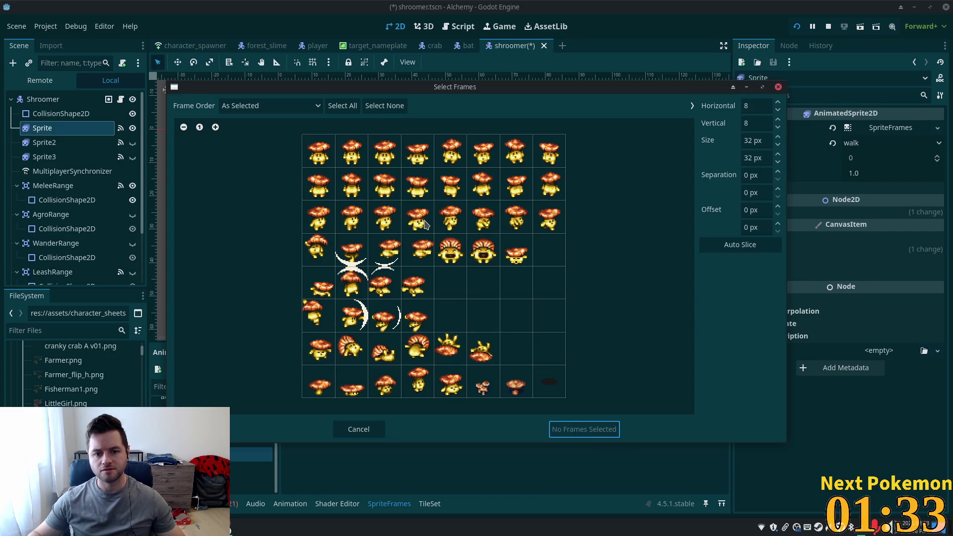
{"action": "left_click_drag", "start_coordinate": [424, 225], "coordinate": [548, 226]}
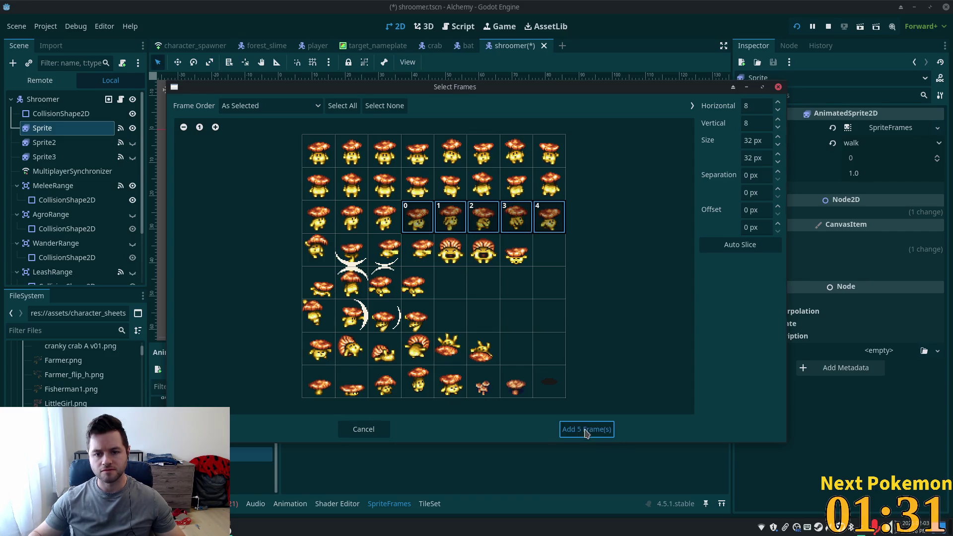
{"action": "left_click", "coordinate": [587, 430]}
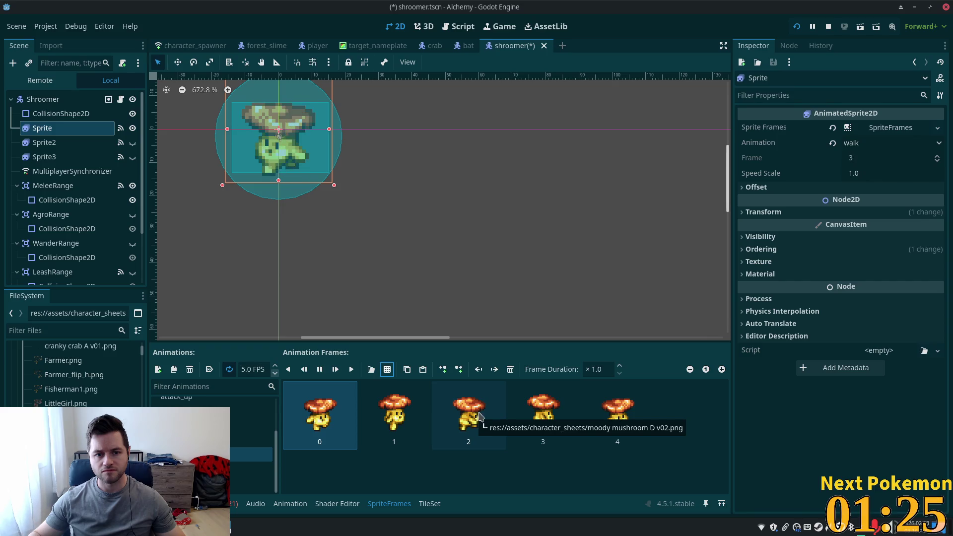
Step: Reset the Sprite's Transform Scale x to 1.0 so it is no longer flipped
{"action": "left_click", "coordinate": [44, 142]}
{"action": "left_click", "coordinate": [42, 127]}
{"action": "left_click", "coordinate": [763, 212]}
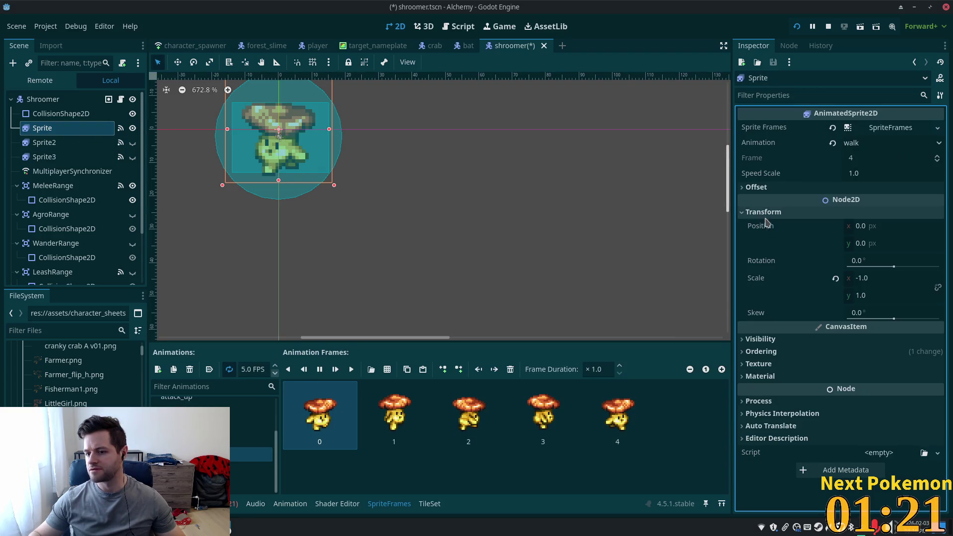
{"action": "left_click", "coordinate": [836, 279]}
{"action": "left_click", "coordinate": [889, 278]}
{"action": "key", "text": "Tab"}
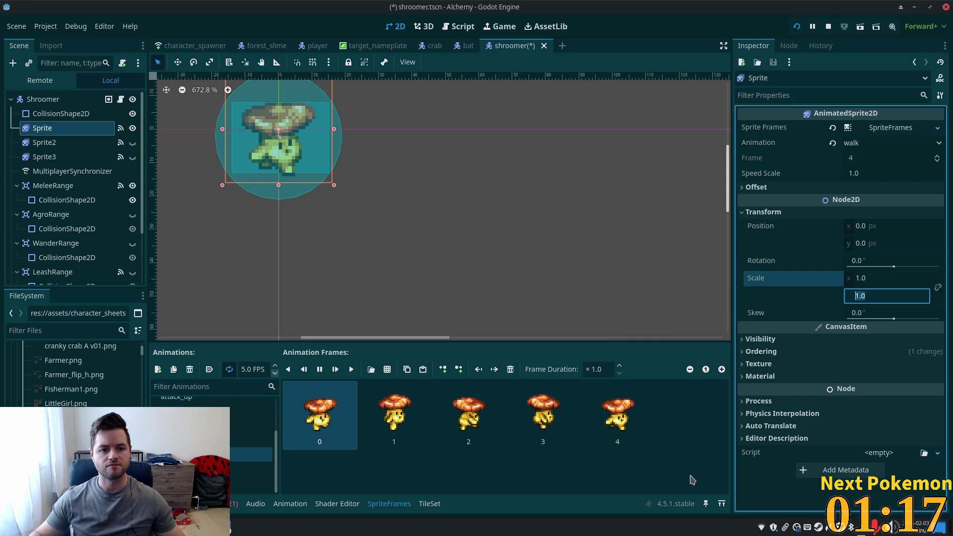
Step: Delete the last walk frame so walk keeps four mushroom frames, then show walk_down
{"action": "left_click", "coordinate": [488, 473]}
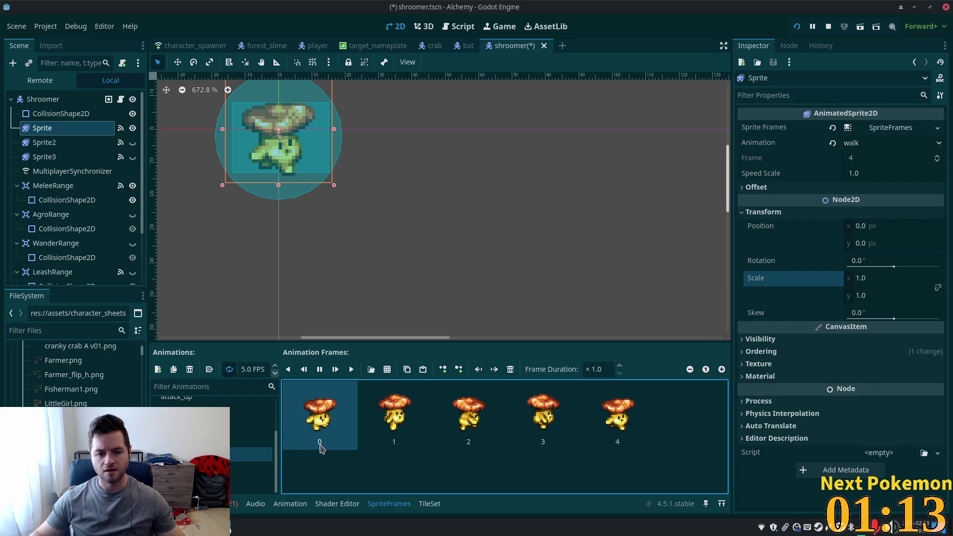
{"action": "left_click", "coordinate": [510, 370]}
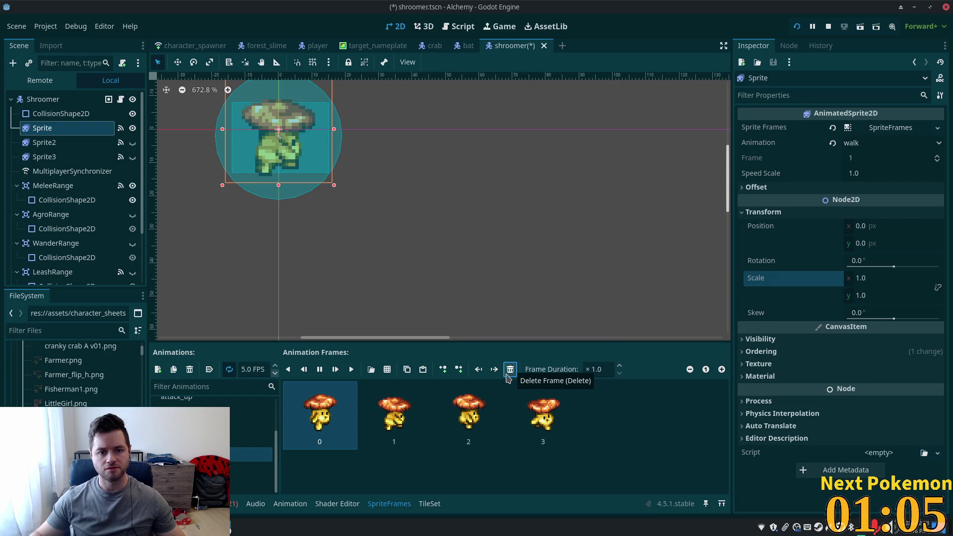
{"action": "left_click", "coordinate": [613, 435]}
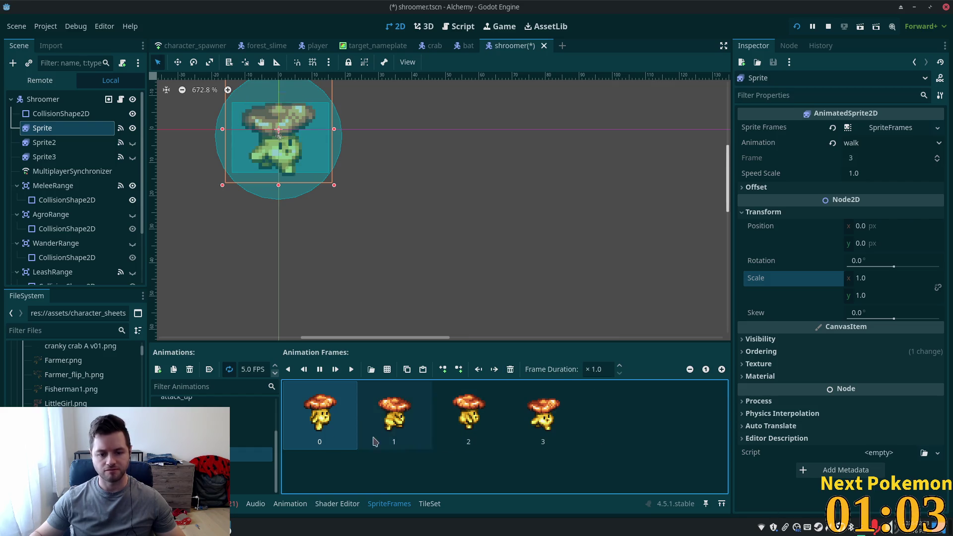
{"action": "left_click", "coordinate": [260, 468]}
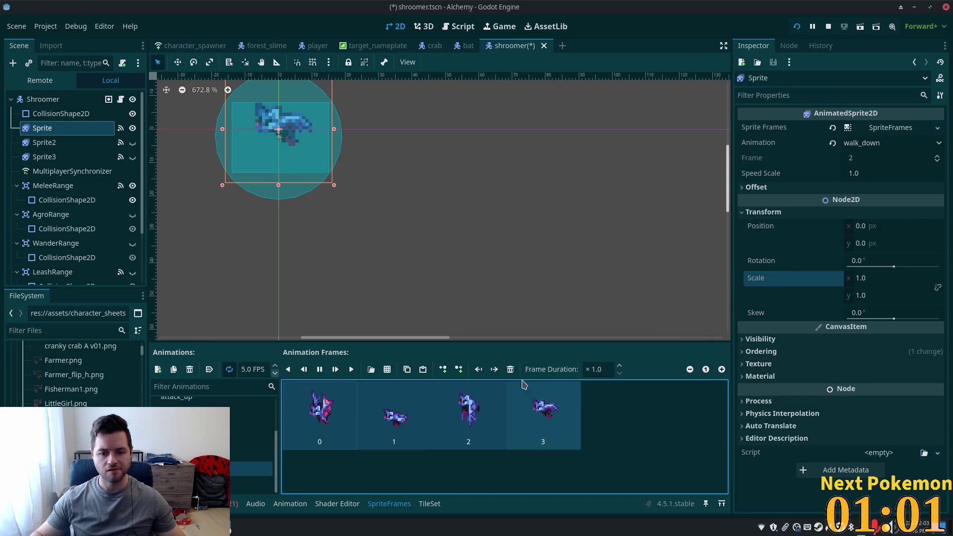
Step: Replace walk_down's frames with four mushroom cells from the moody mushroom D v02 sheet
{"action": "left_click", "coordinate": [510, 369]}
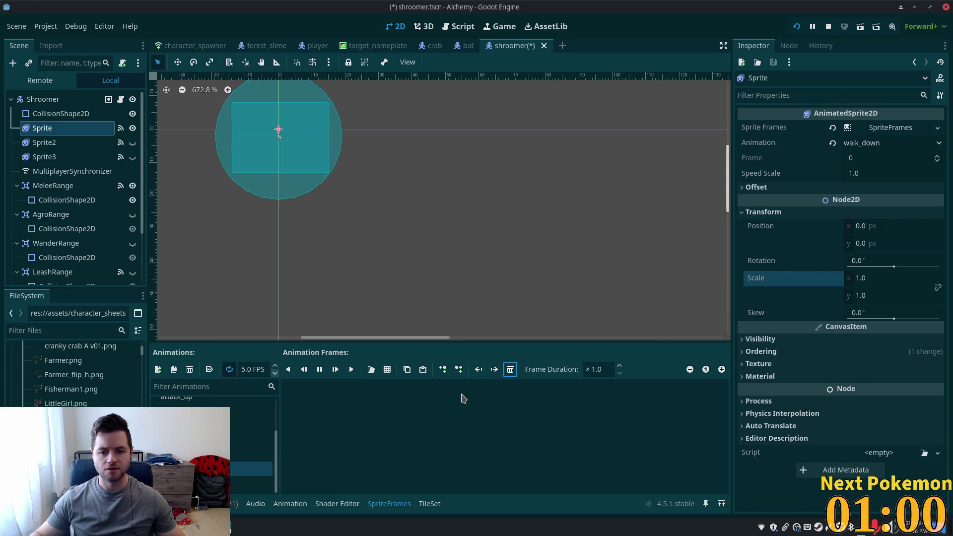
{"action": "left_click", "coordinate": [389, 370]}
{"action": "double_click", "coordinate": [375, 221]}
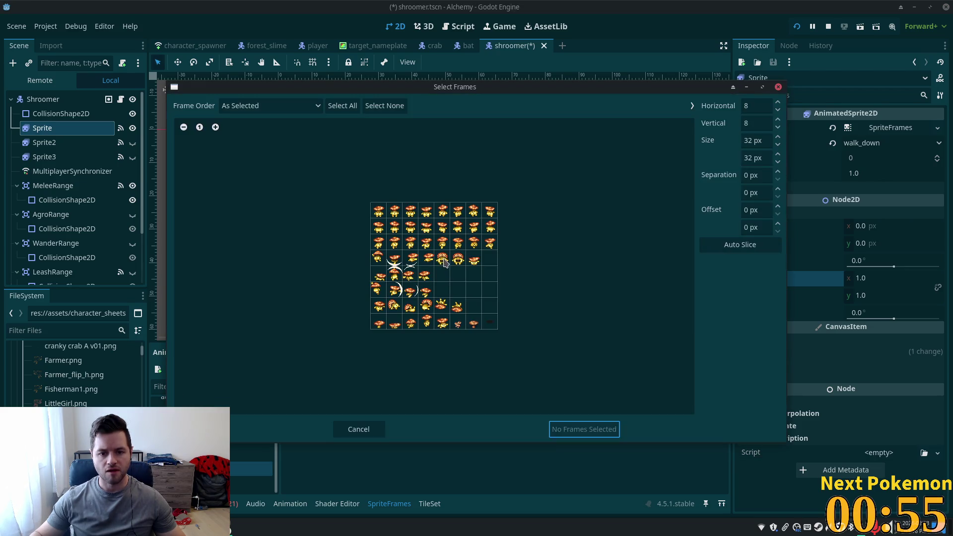
{"action": "scroll", "coordinate": [422, 214], "scroll_direction": "up", "scroll_amount": 4}
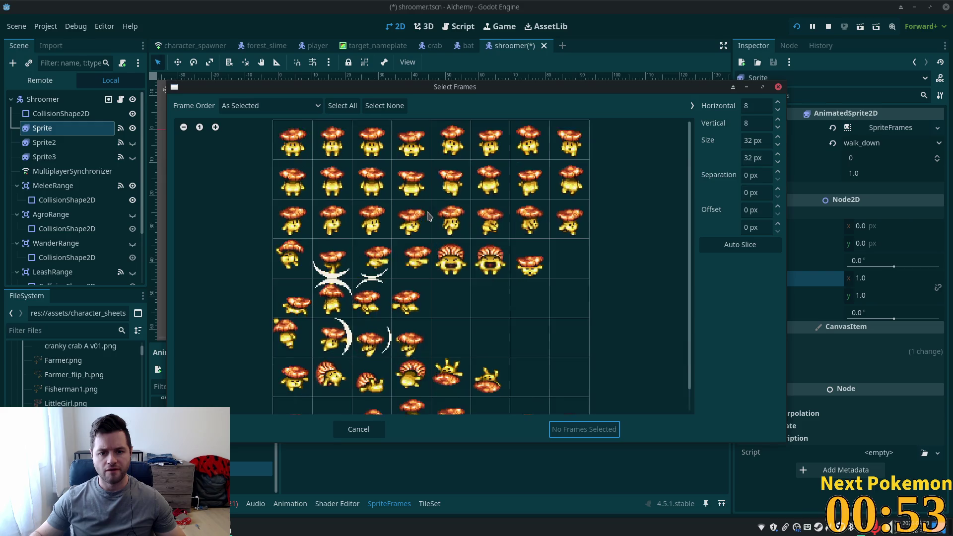
{"action": "mouse_move", "coordinate": [460, 148]}
{"action": "left_mouse_down"}
{"action": "mouse_move", "coordinate": [596, 141]}
{"action": "mouse_move", "coordinate": [578, 144]}
{"action": "left_mouse_up"}
{"action": "left_click", "coordinate": [581, 429]}
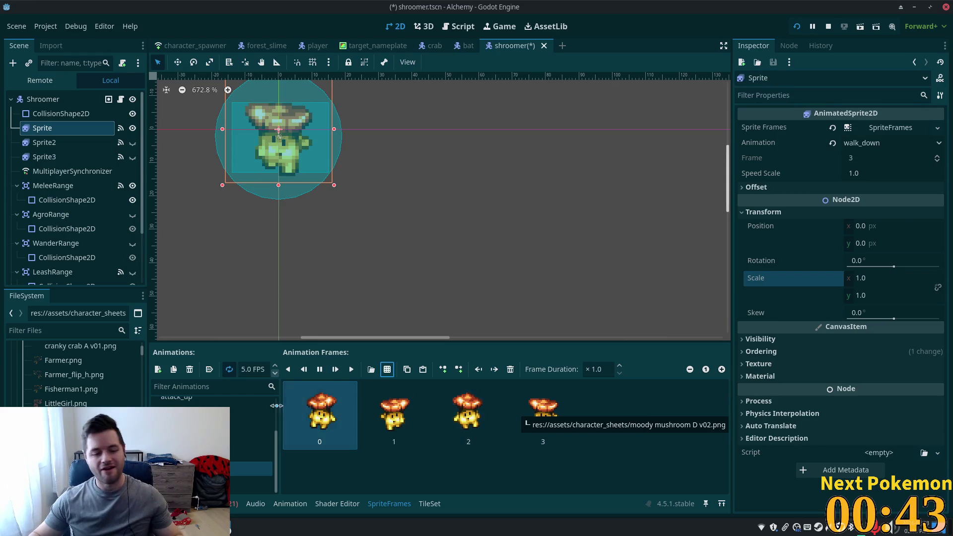
Step: Replace walk_up's old frames with four second-row mushroom frames from the same sheet
{"action": "left_click", "coordinate": [253, 484]}
{"action": "key", "text": "ctrl+a"}
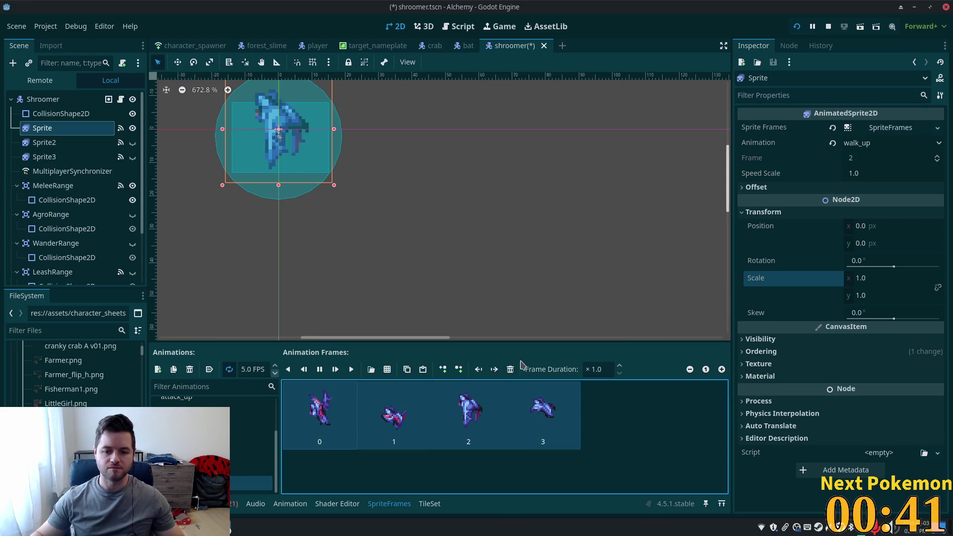
{"action": "left_click", "coordinate": [510, 369]}
{"action": "left_click", "coordinate": [387, 370]}
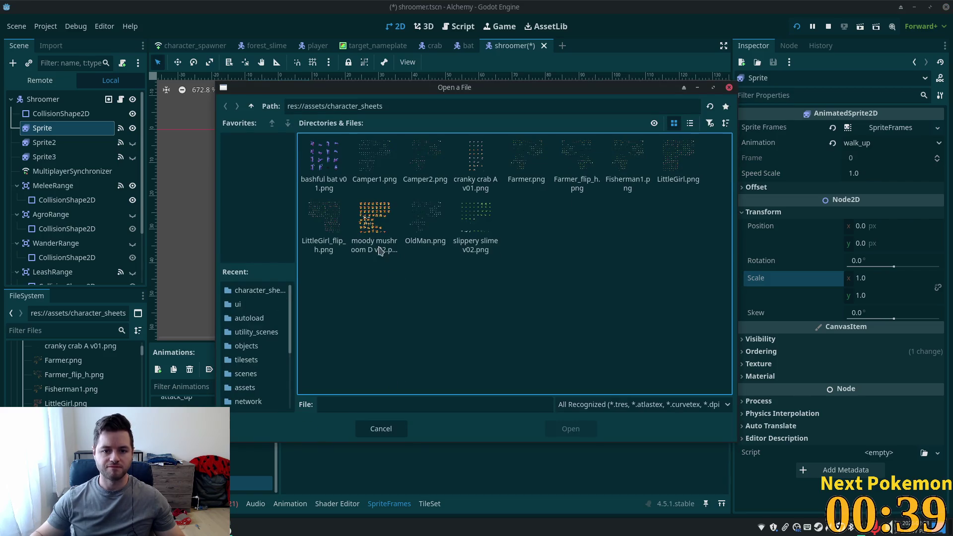
{"action": "double_click", "coordinate": [370, 218]}
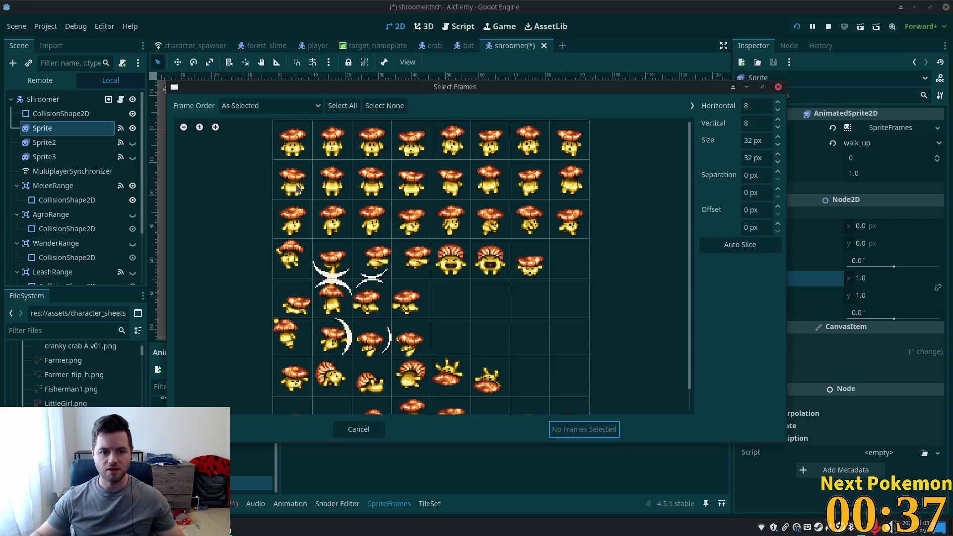
{"action": "left_click", "coordinate": [464, 187]}
{"action": "left_click", "coordinate": [569, 182], "text": "shift"}
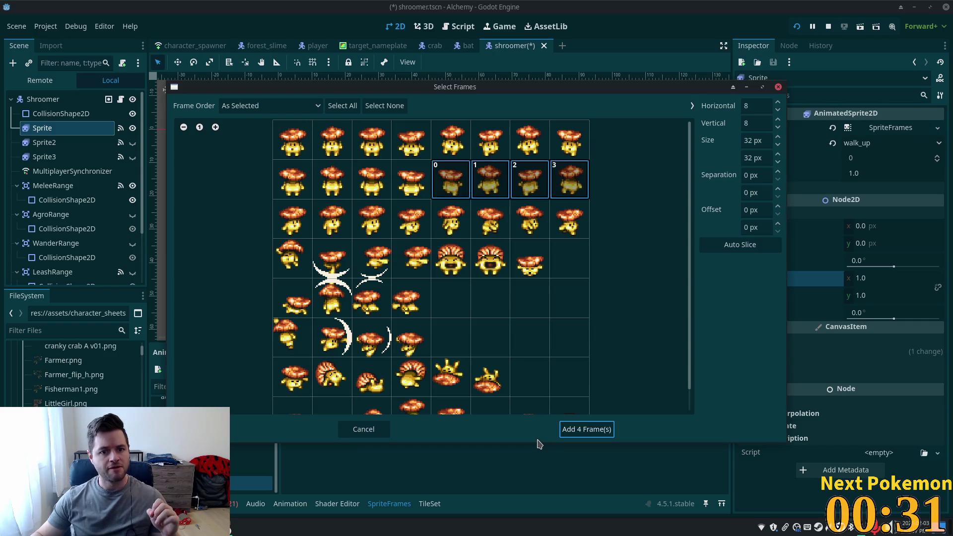
{"action": "left_click", "coordinate": [578, 430]}
{"action": "left_click", "coordinate": [250, 411]}
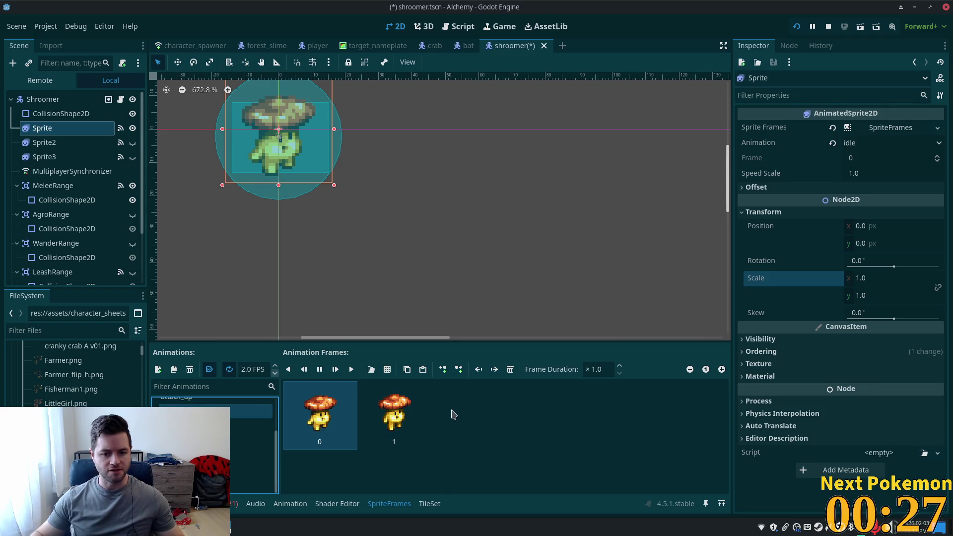
Step: Append two third-row mushroom frames to idle and raise its speed to 3 FPS
{"action": "left_click", "coordinate": [407, 414]}
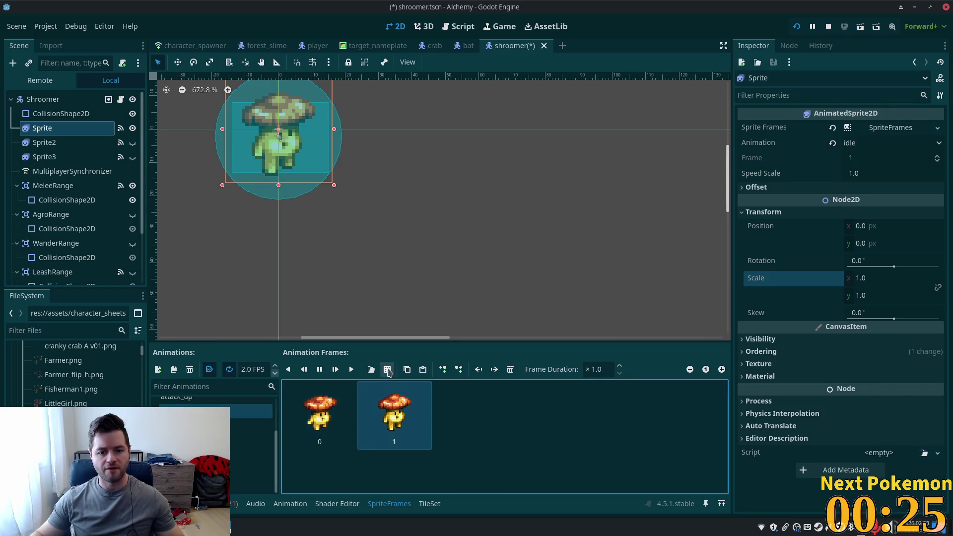
{"action": "left_click", "coordinate": [371, 369]}
{"action": "left_click", "coordinate": [357, 220]}
{"action": "double_click", "coordinate": [357, 220]}
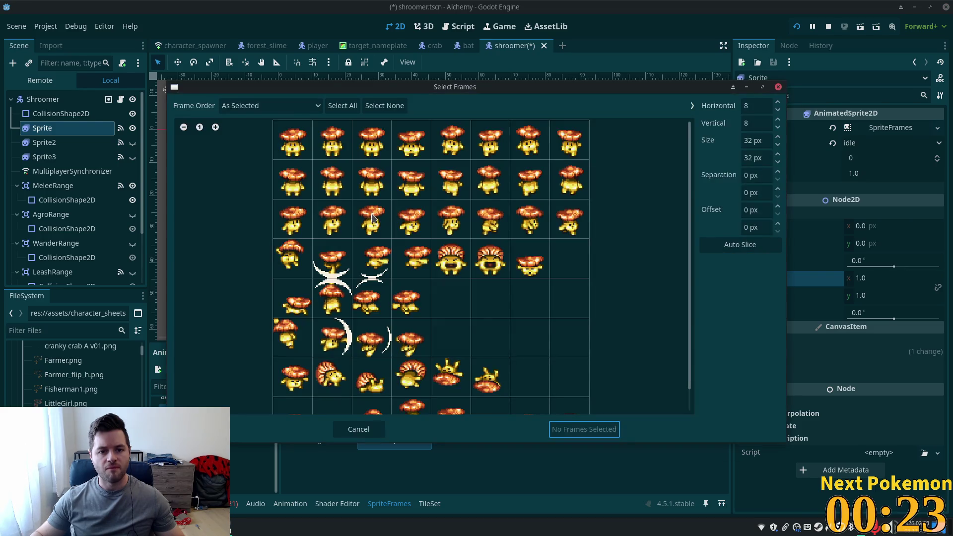
{"action": "left_click", "coordinate": [371, 218]}
{"action": "left_click", "coordinate": [411, 218]}
{"action": "left_click", "coordinate": [584, 429]}
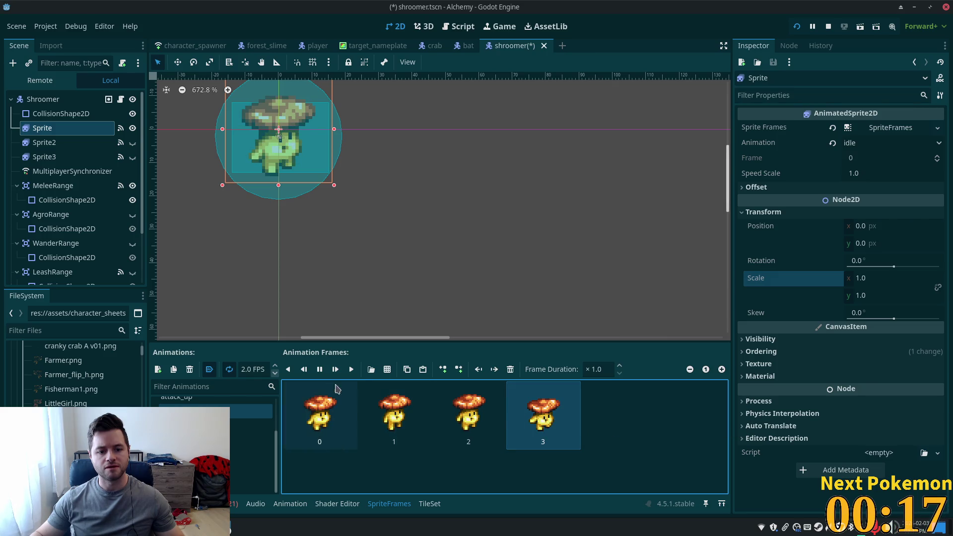
{"action": "left_click", "coordinate": [275, 367]}
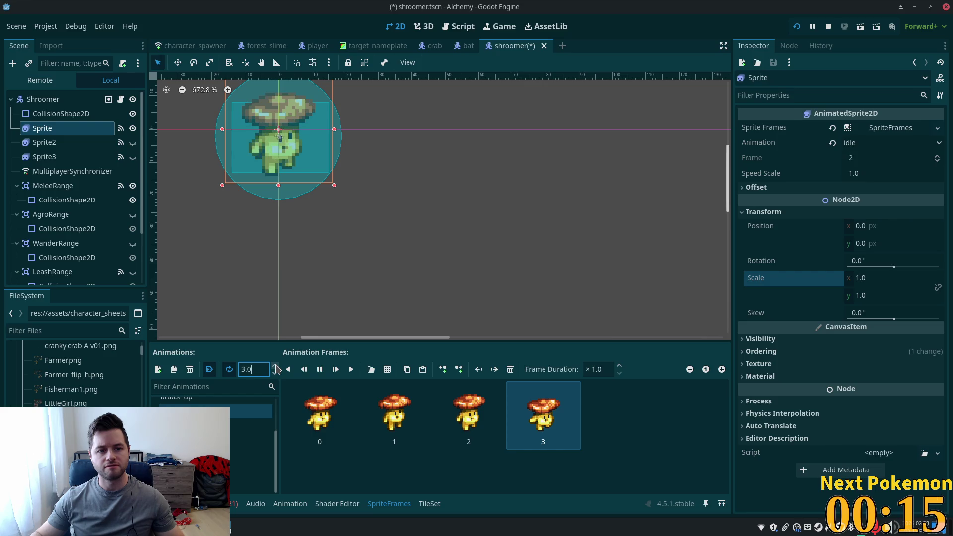
Step: Append two top-row mushroom frames to idle_down, giving four frames at 3 FPS
{"action": "left_click", "coordinate": [259, 425]}
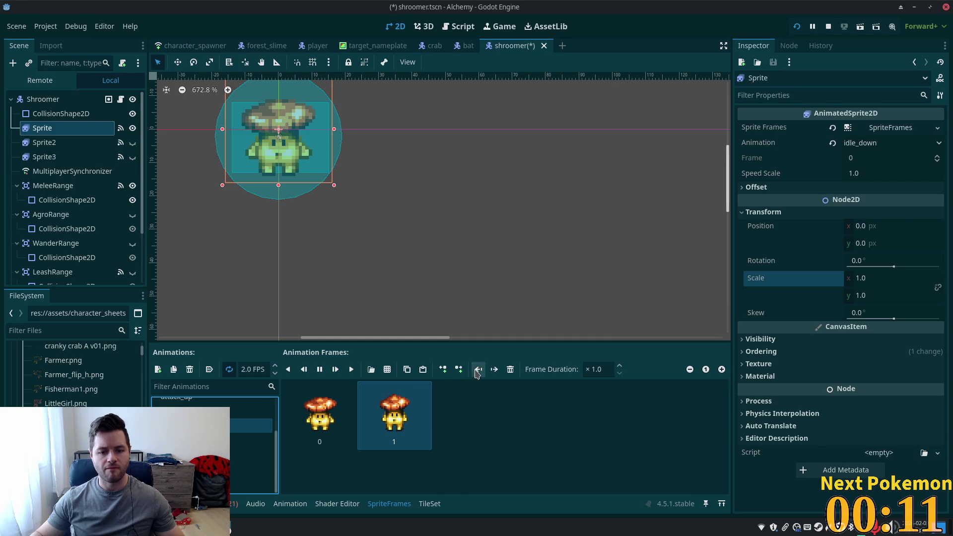
{"action": "left_click", "coordinate": [387, 369]}
{"action": "double_click", "coordinate": [385, 208]}
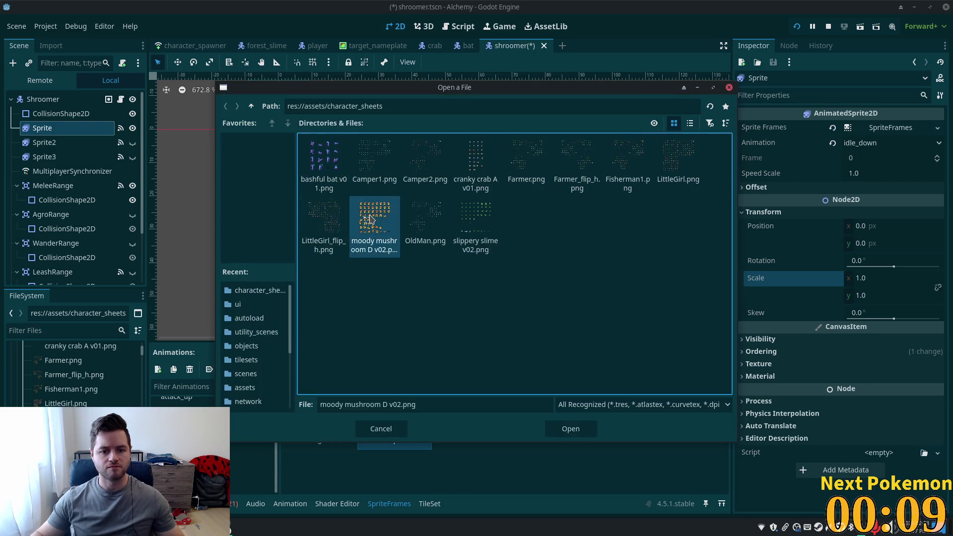
{"action": "left_click", "coordinate": [386, 147]}
{"action": "left_click", "coordinate": [411, 144]}
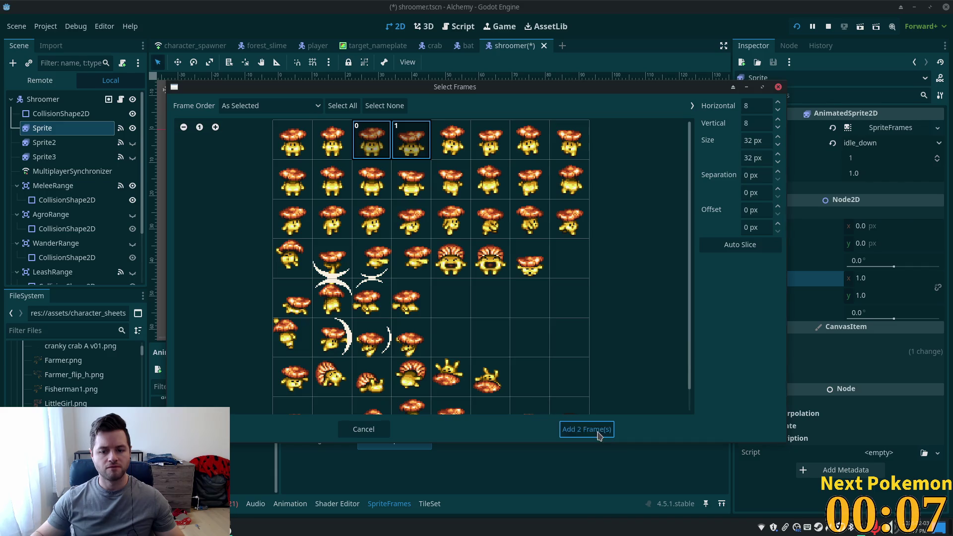
{"action": "left_click", "coordinate": [599, 436]}
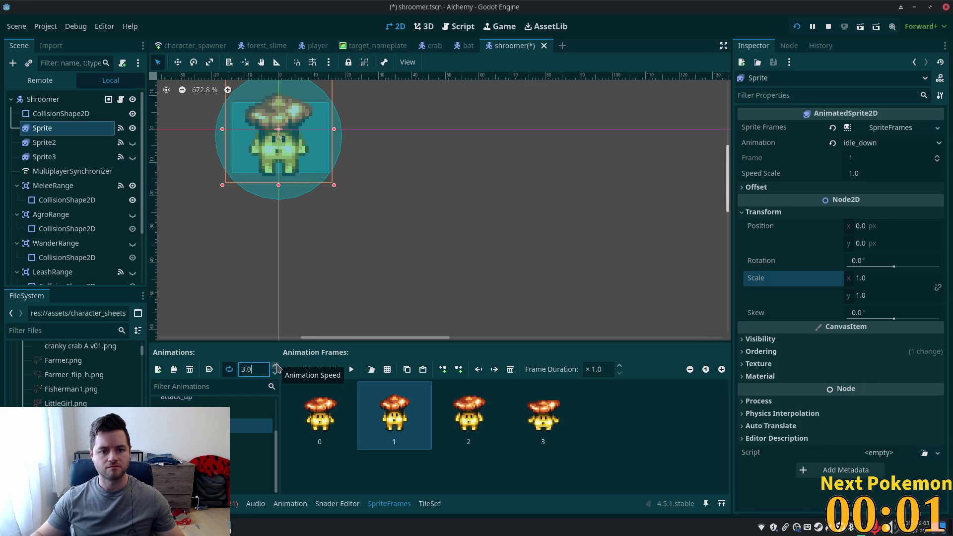
{"action": "left_click", "coordinate": [249, 440]}
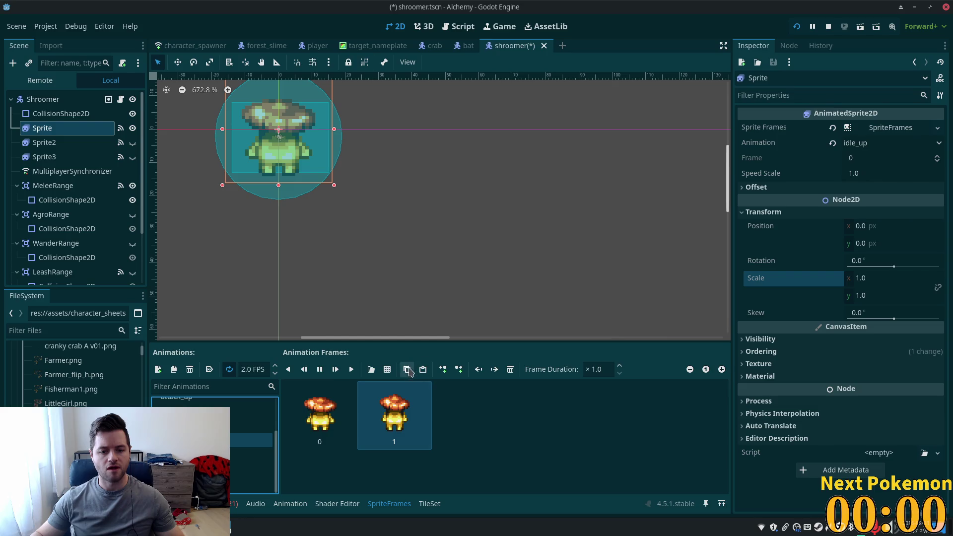
Step: Append two second-row mushroom frames to idle_up and set its speed to 3 FPS
{"action": "left_click", "coordinate": [371, 369]}
{"action": "double_click", "coordinate": [372, 231]}
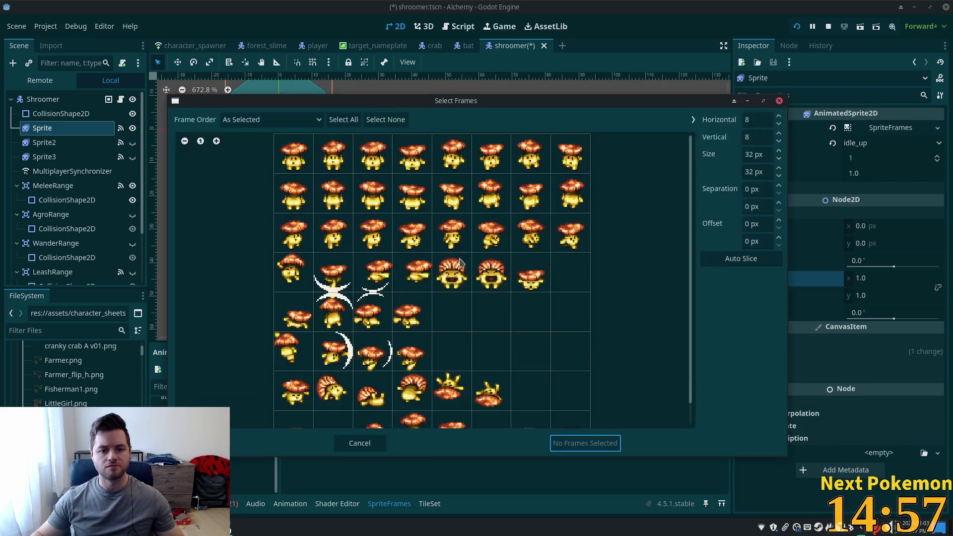
{"action": "left_click_drag", "start_coordinate": [374, 190], "coordinate": [427, 193]}
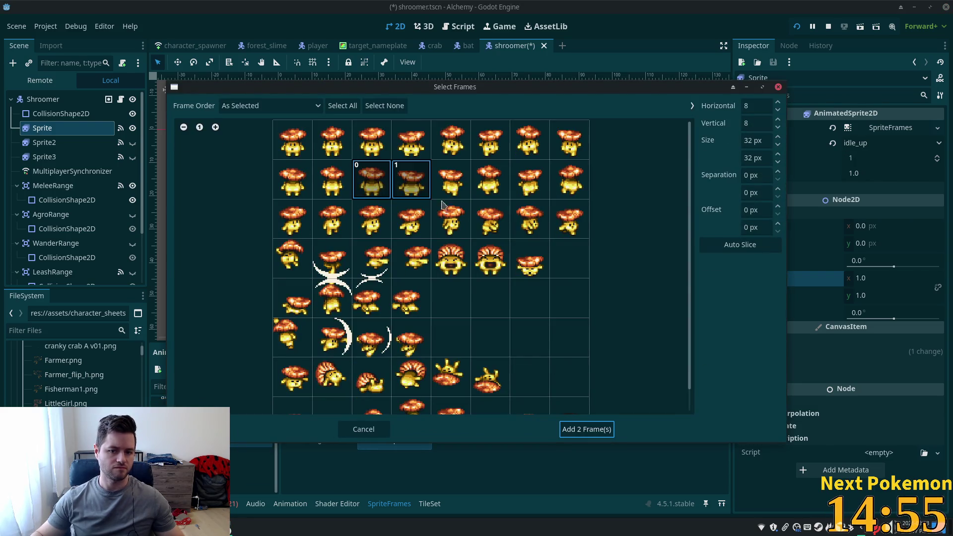
{"action": "left_click", "coordinate": [585, 429]}
{"action": "left_click", "coordinate": [275, 366]}
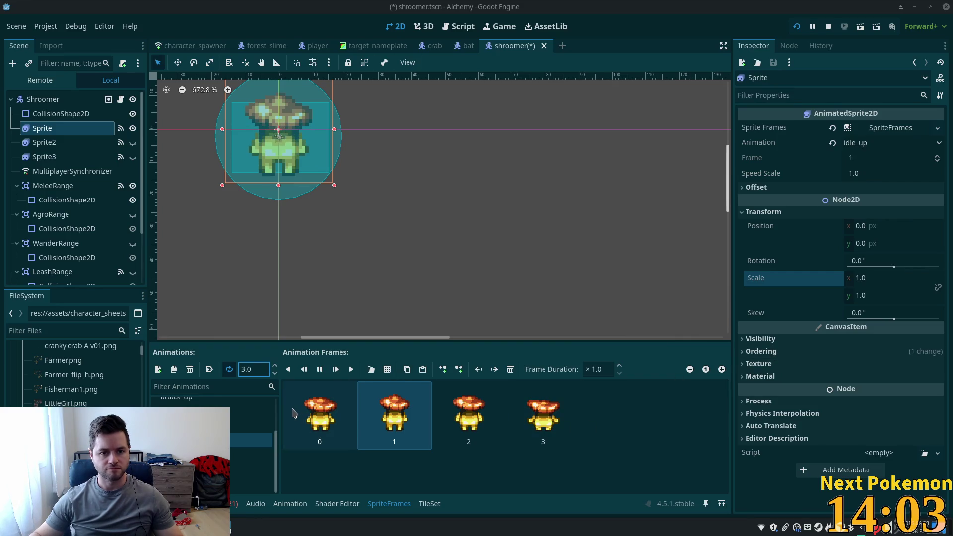
{"action": "left_click", "coordinate": [208, 415]}
{"action": "key", "text": "Down"}
{"action": "key", "text": "Down"}
{"action": "key", "text": "Down"}
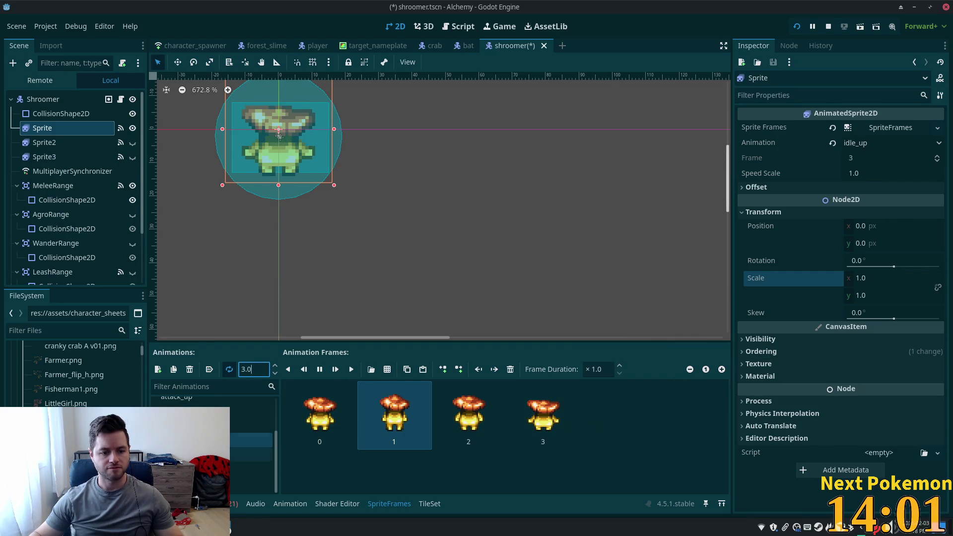